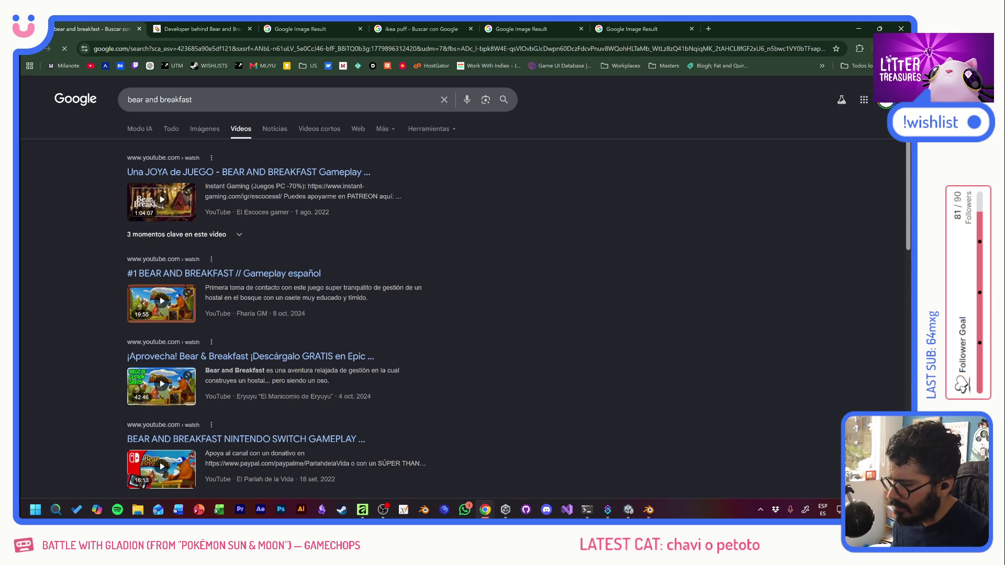
scroll(171, 289, down, 2)
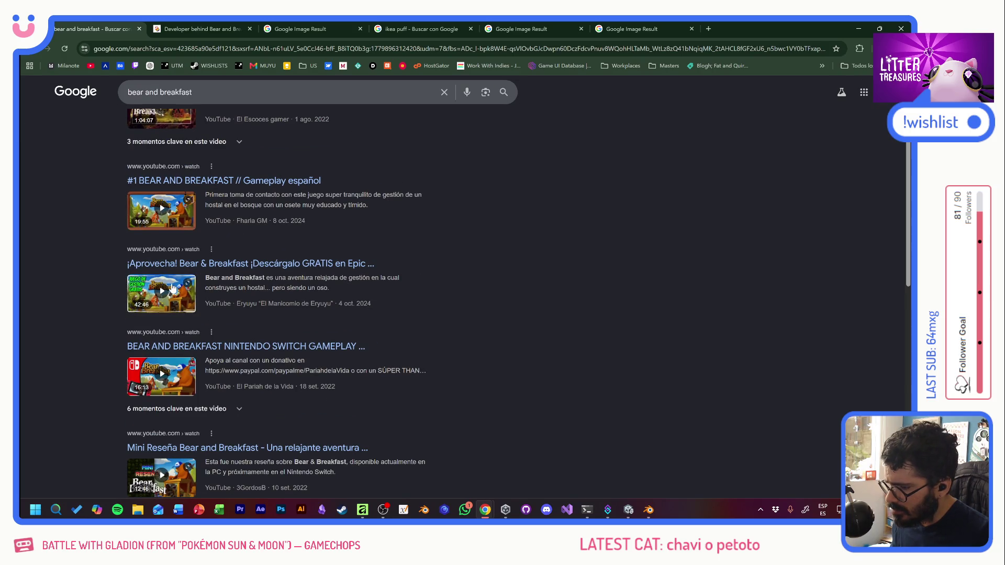
Step: Watch the Bear & Breakfast free-on-Epic video, then hide the browser to return to Unity
click(225, 264)
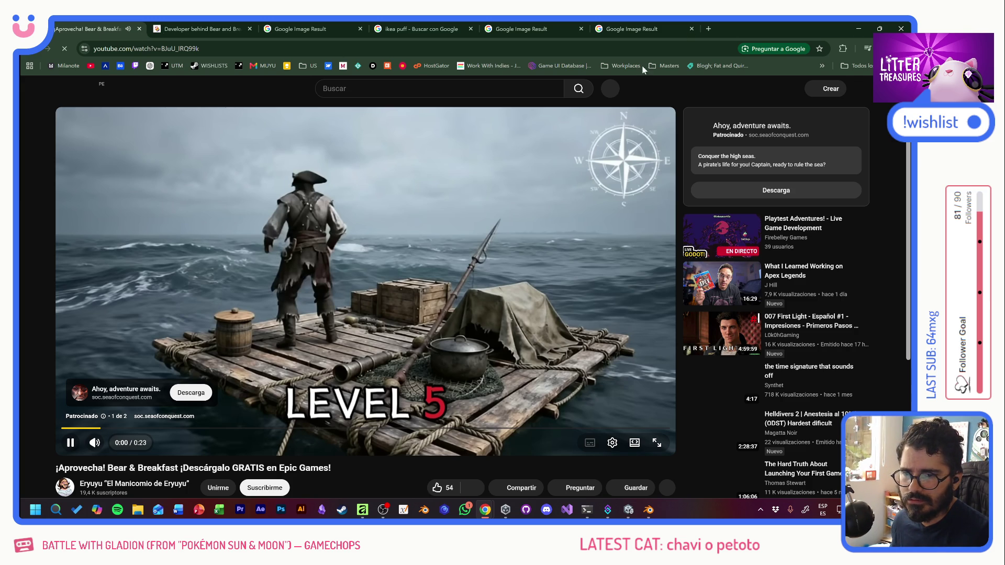
mouse_move(486, 509)
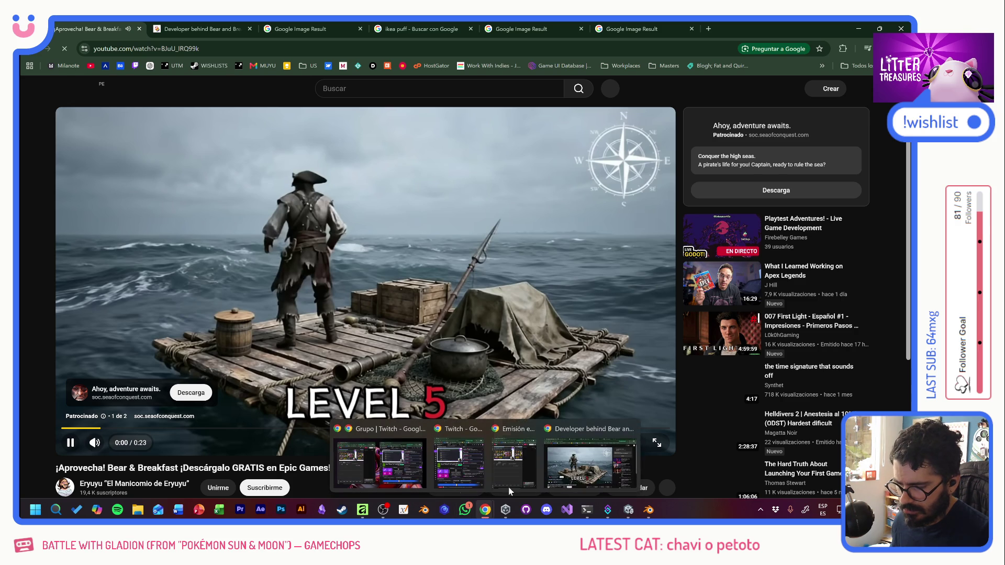
click(631, 429)
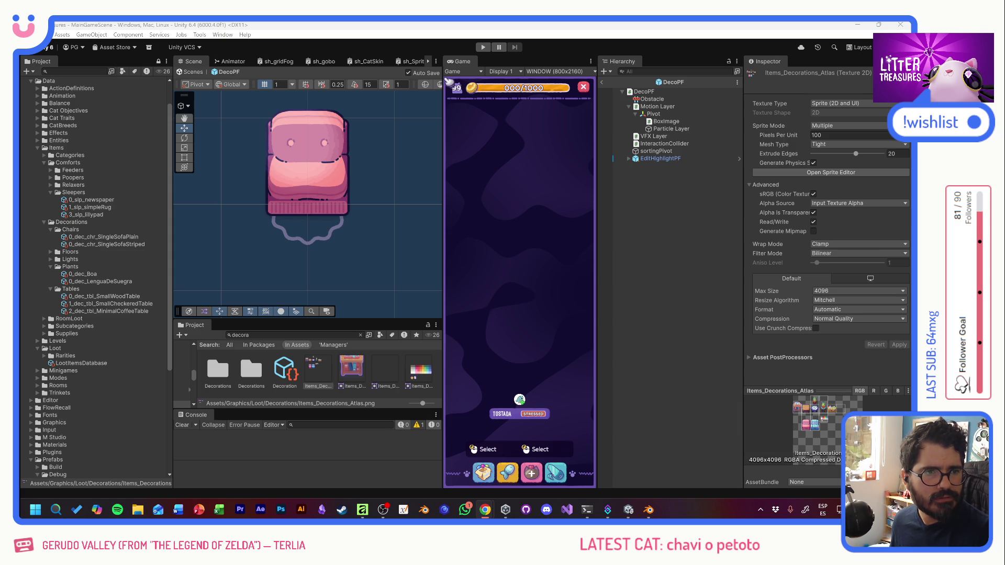
Step: Reposition the gameplay video window over the editor
drag(263, 109, 228, 101)
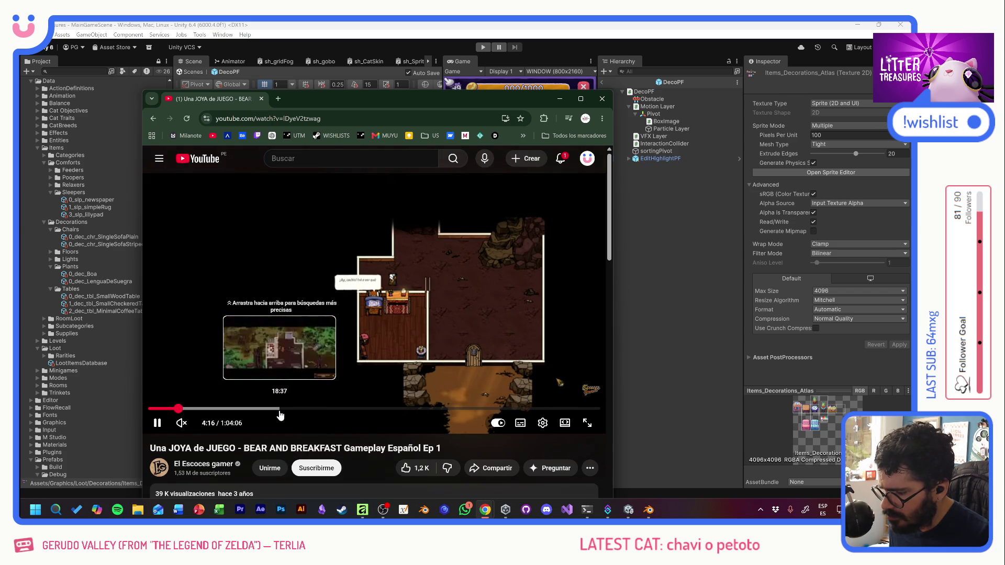
Step: Skip the episode ahead to about 18 minutes, then to around 26-27 minutes at the crafting screen
click(279, 410)
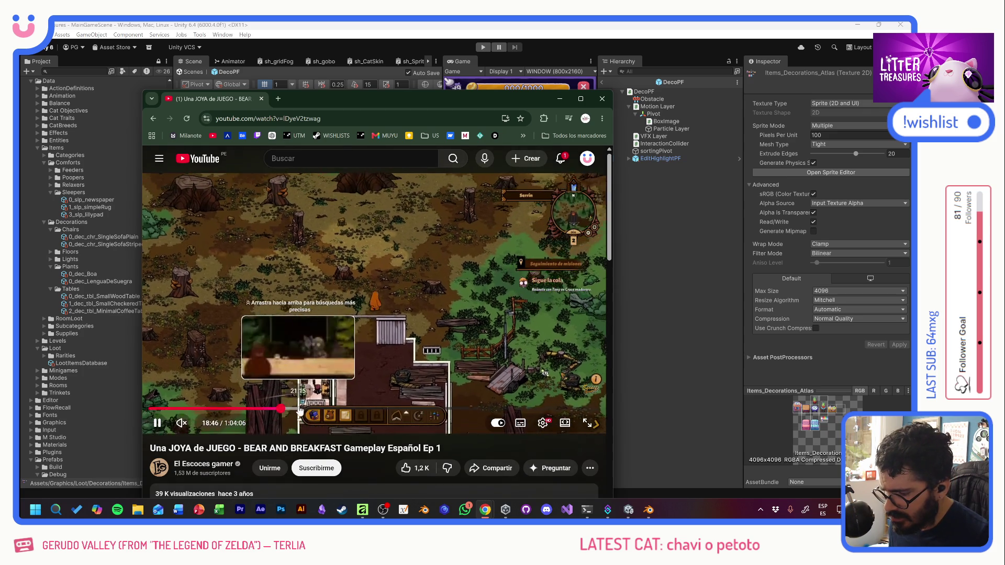
click(331, 410)
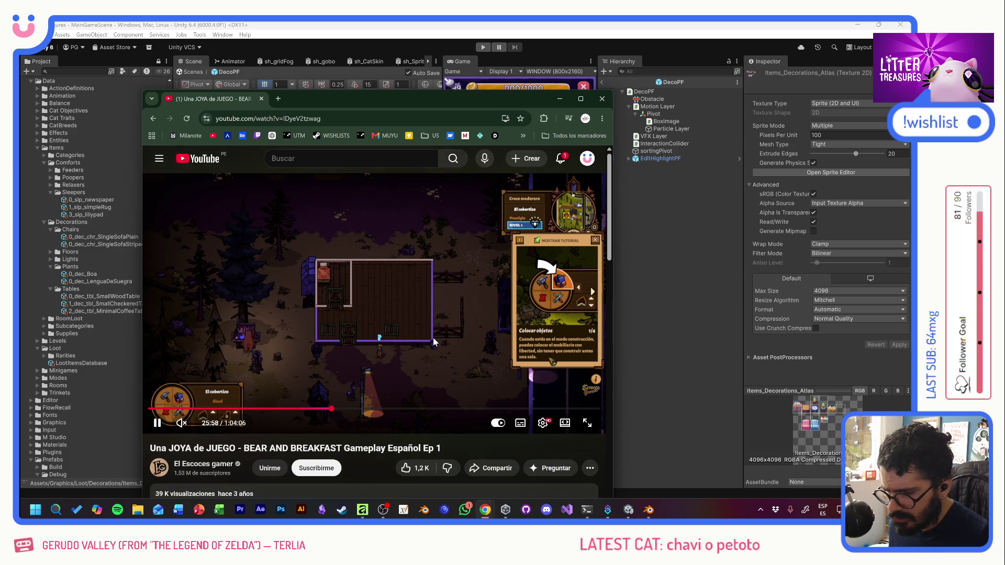
drag(332, 410, 333, 414)
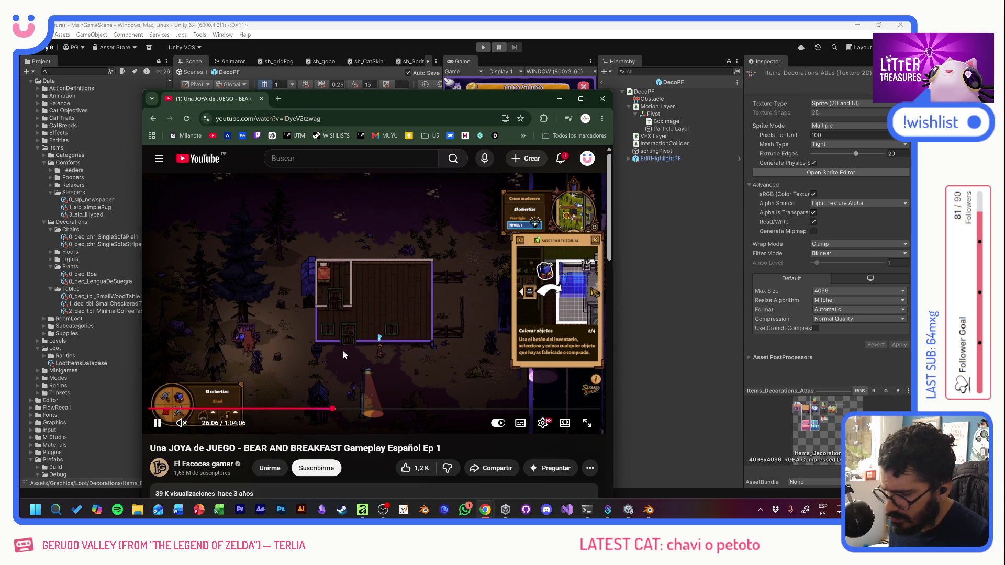
click(335, 410)
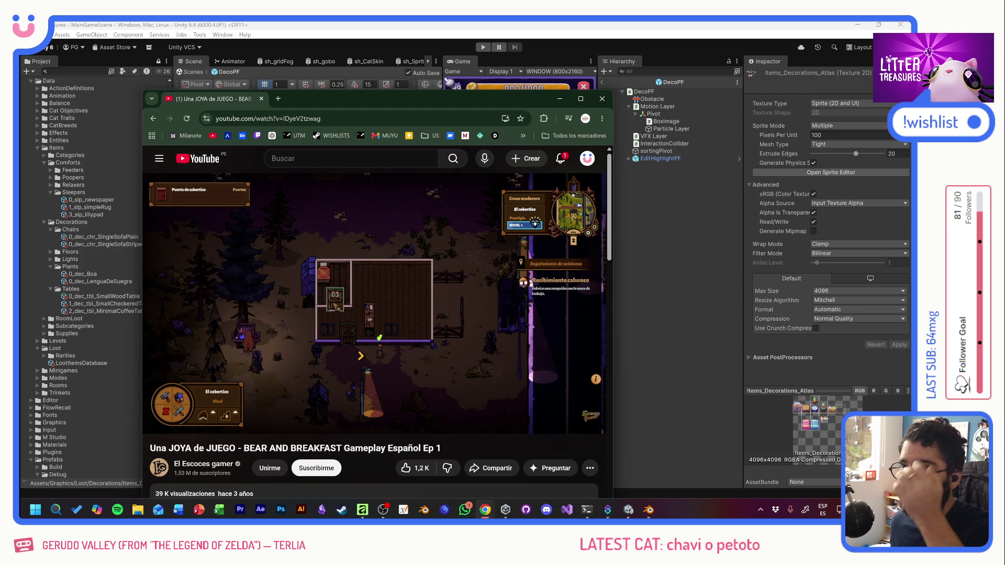
Step: Flip to the Affinity sofa artwork and back to the gameplay video
key(alt+Tab)
key(alt+Tab)
key(alt+Tab)
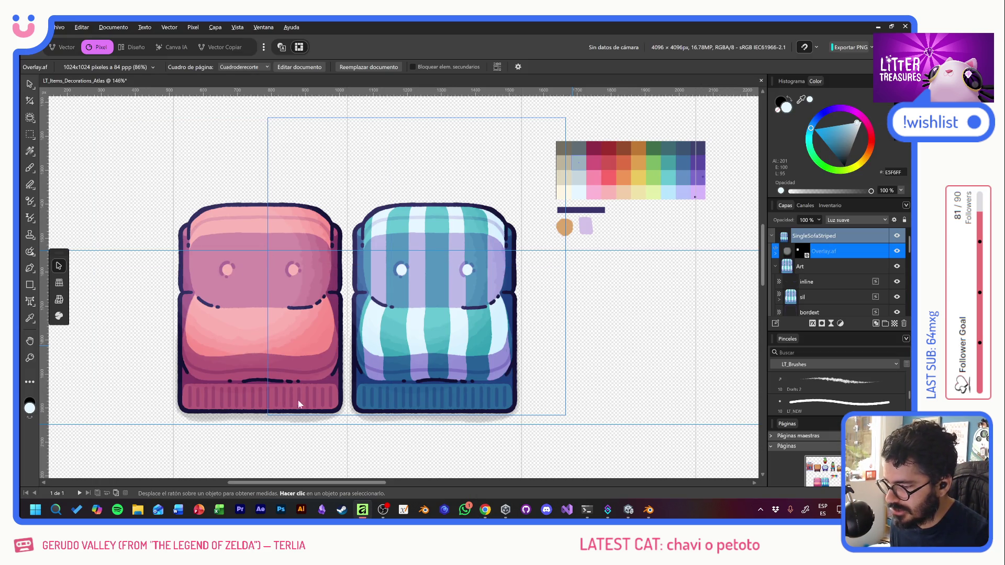
key(alt+Tab)
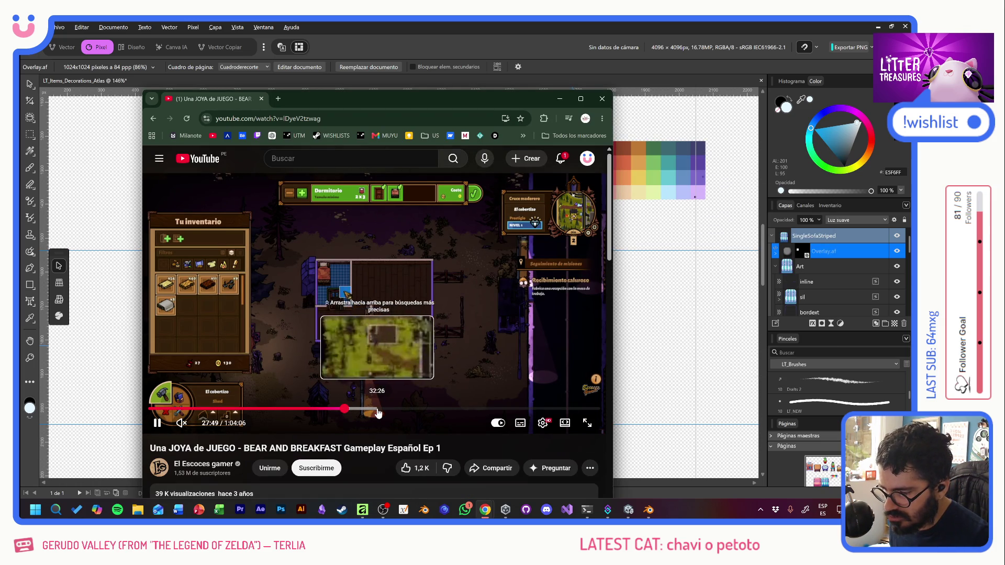
Step: Jump through 34, 49 and 57 minutes to just past the one-hour mark, then back to the title screen
click(391, 414)
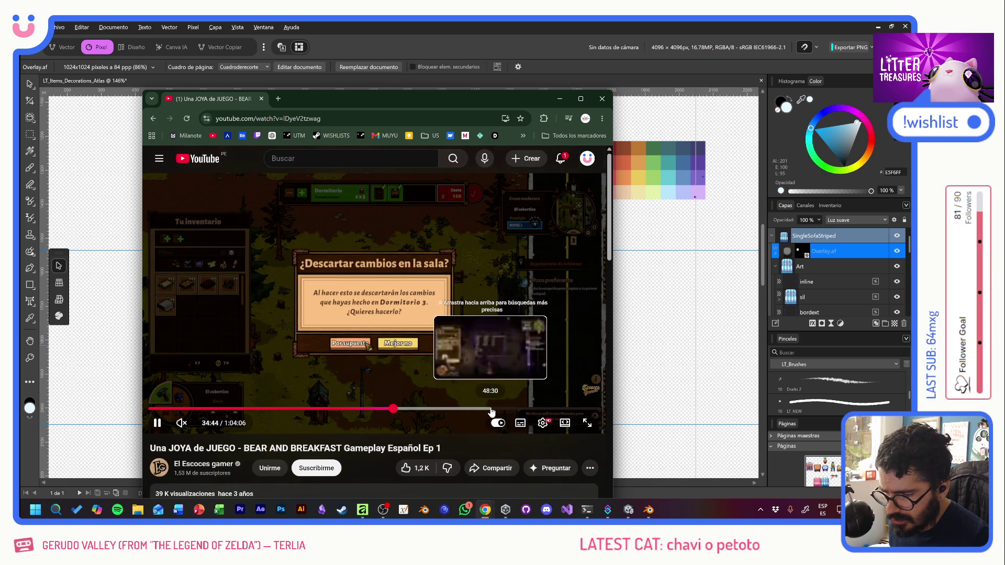
click(498, 410)
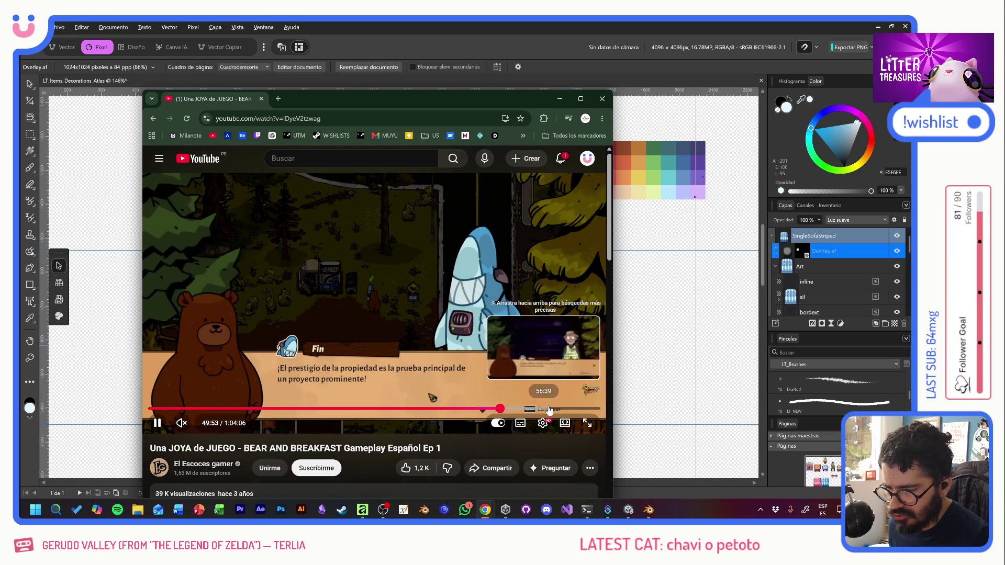
click(554, 410)
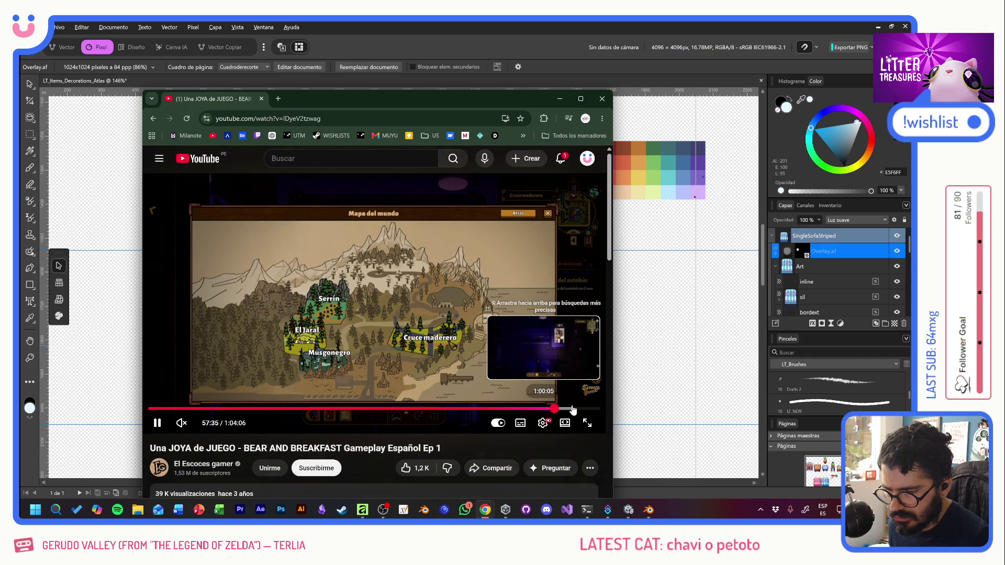
click(572, 410)
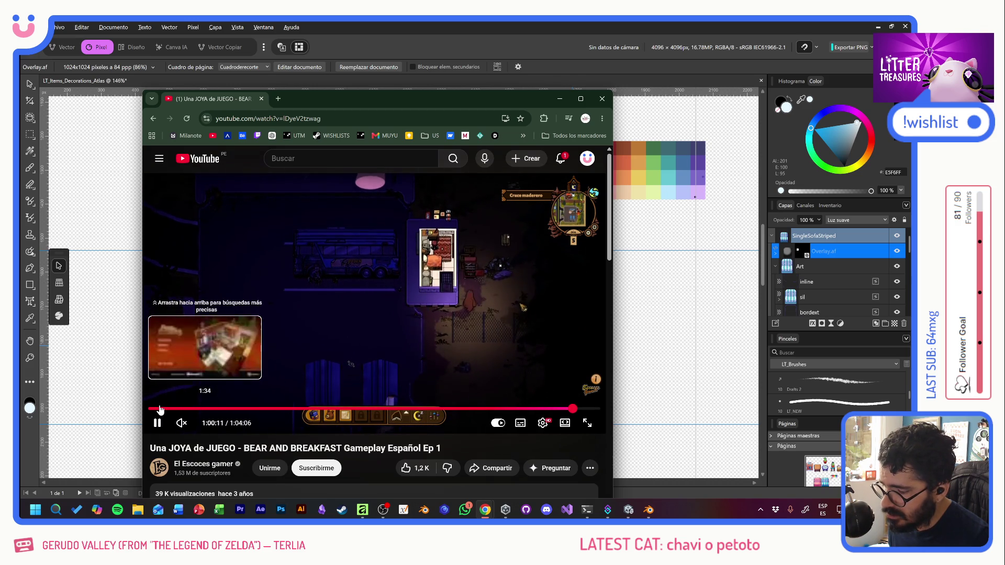
click(157, 410)
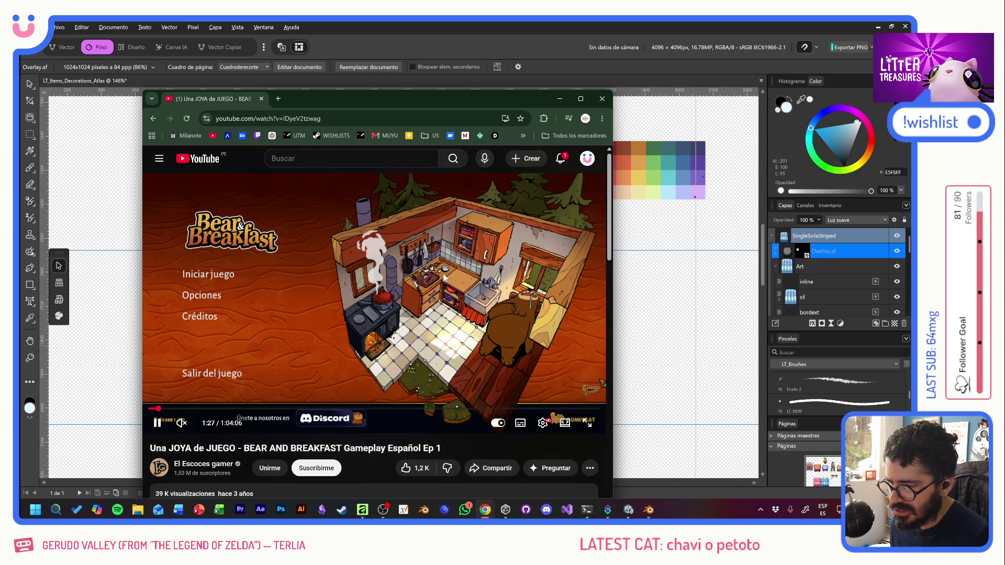
Step: Pause and resume on the title screen, then close the gameplay video window
click(322, 330)
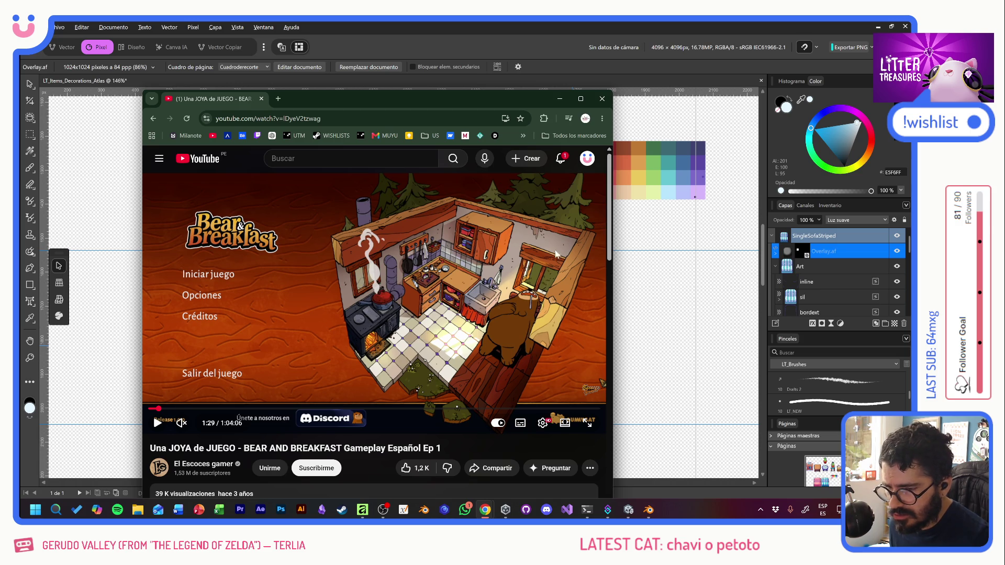
click(466, 287)
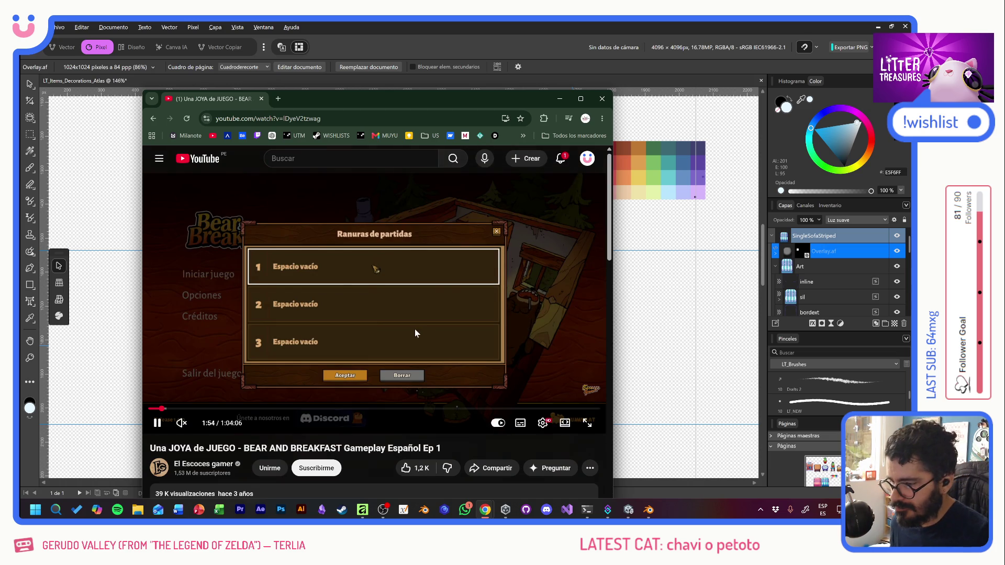
click(261, 100)
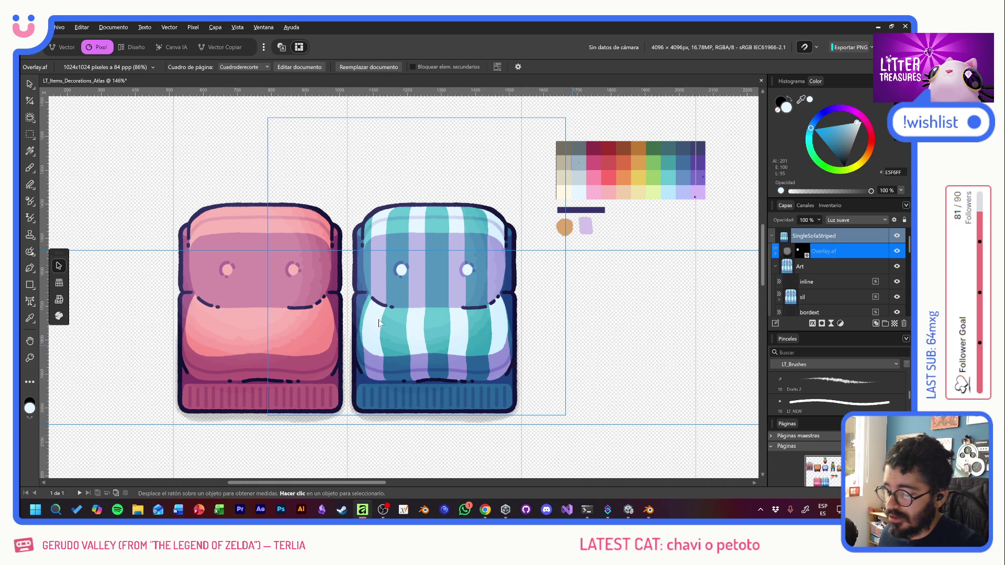
ctrl+scroll(477, 343, down, 3)
ctrl+scroll(477, 343, down, 2)
ctrl+scroll(477, 343, up, 1)
ctrl+scroll(476, 344, up, 1)
click(477, 343)
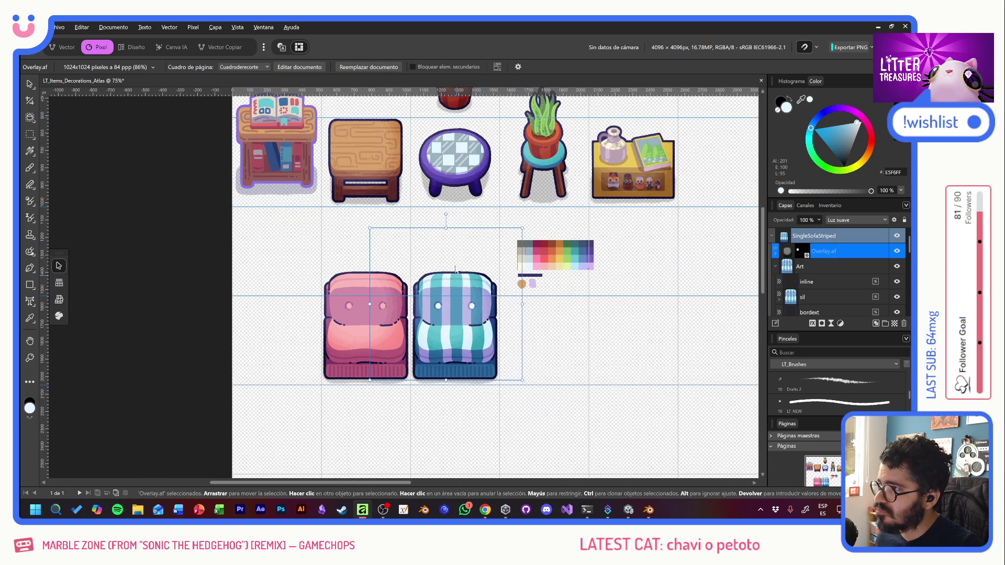
scroll(470, 248, up, 2)
click(114, 228)
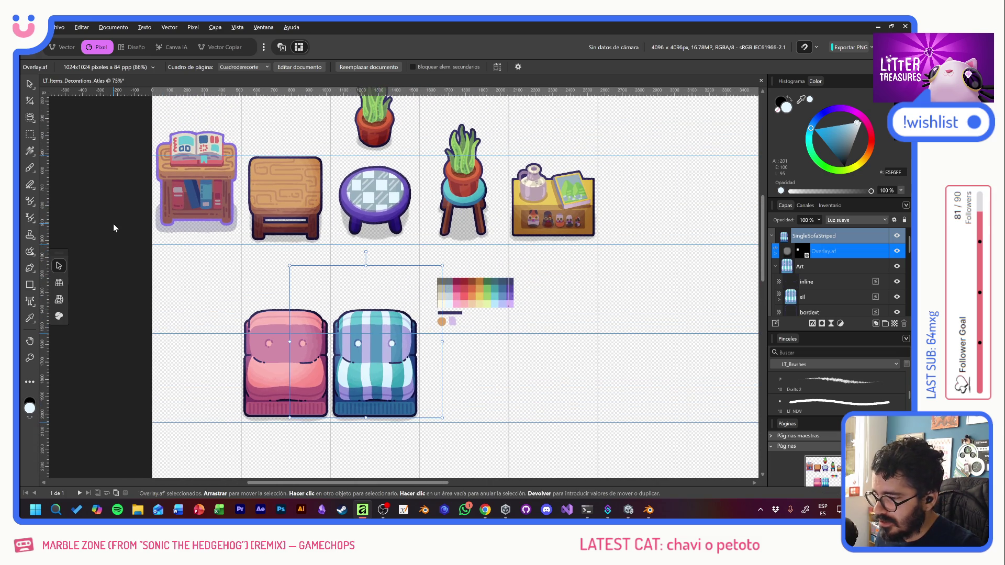
click(380, 200)
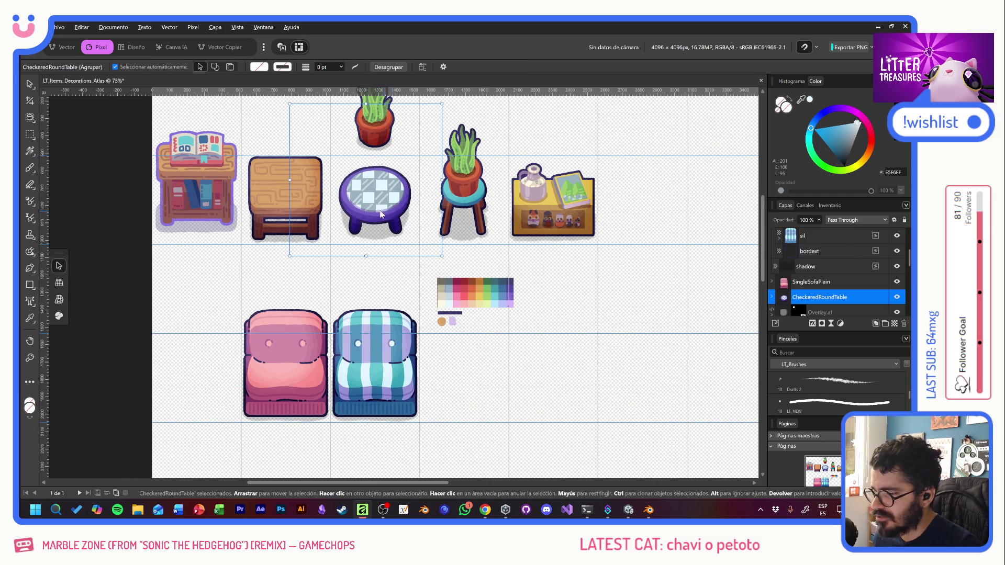
click(310, 256)
click(127, 214)
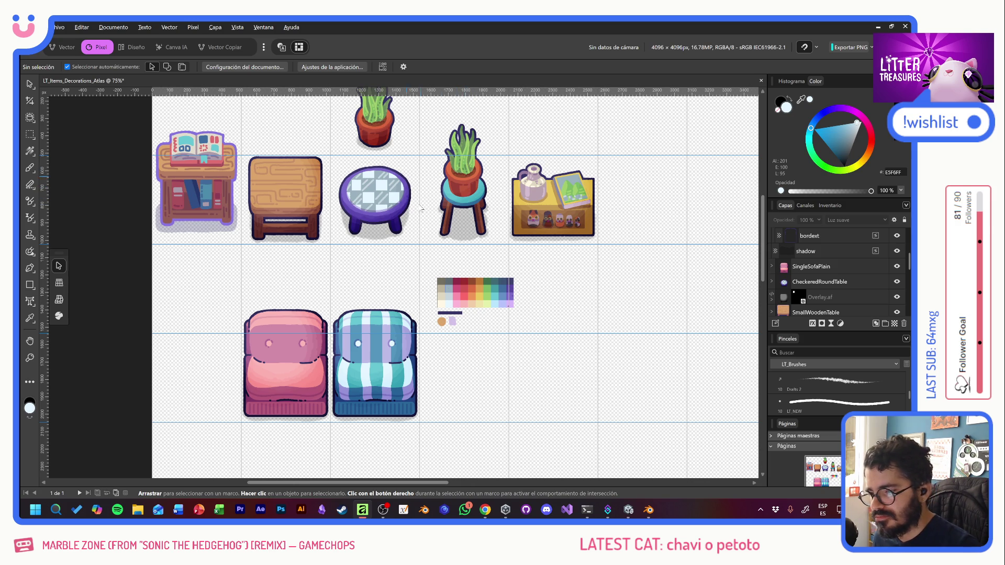
scroll(462, 222, up, 2)
scroll(487, 259, down, 2)
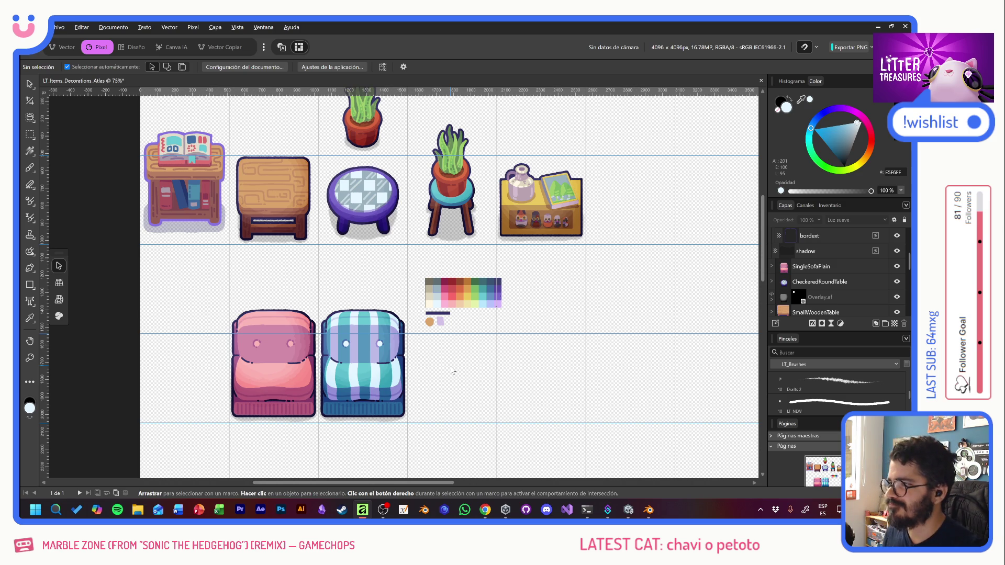
Step: Switch through Unity to the Blender sofa model, play the timeline and scrub back to frame 1
key(alt+Tab)
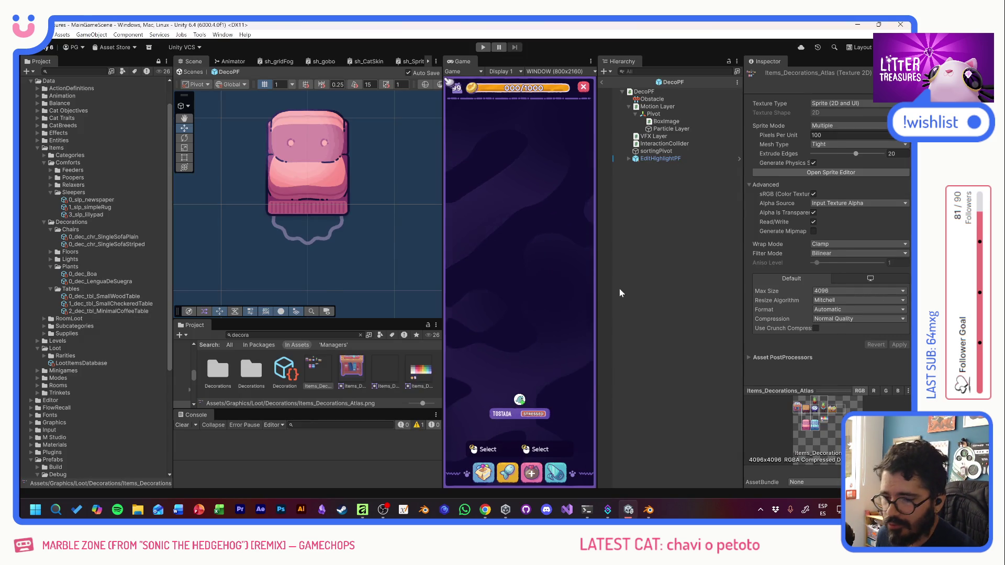
key(alt+Tab)
key(Tab)
key(space)
drag(265, 422, 266, 425)
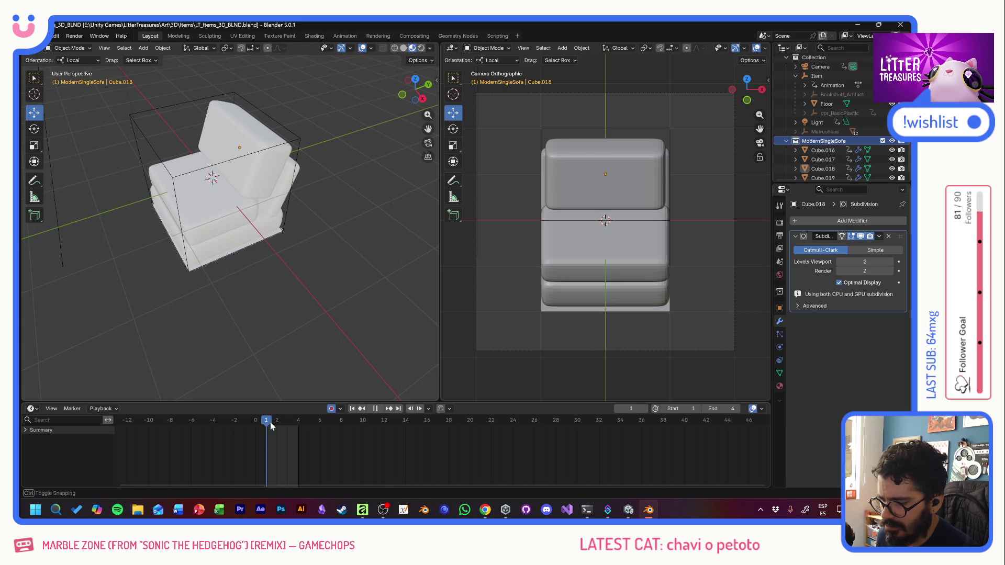
Step: Try dragging the ModernSingleSofa collection into the Item collection in the Outliner
click(786, 141)
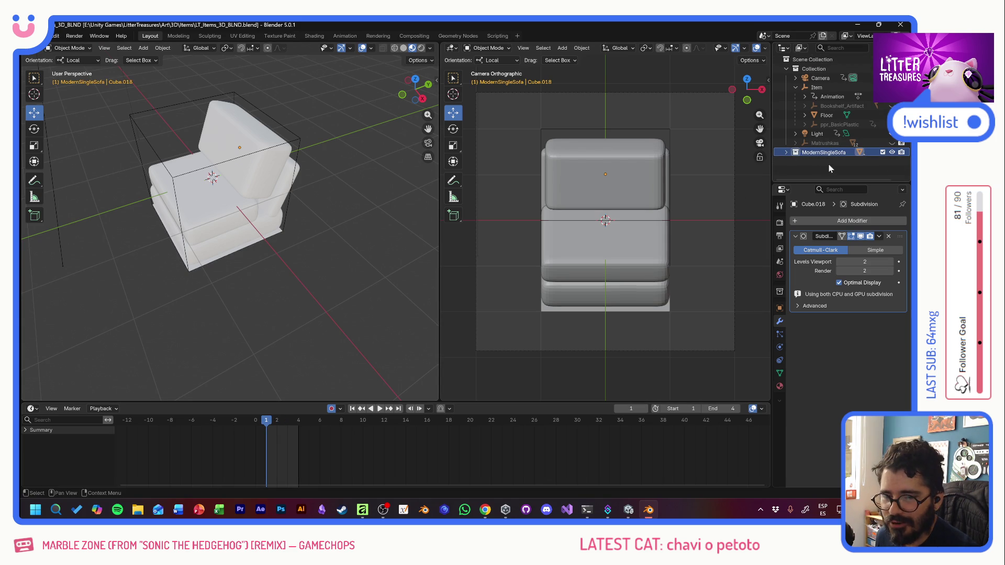
mouse_move(816, 153)
mouse_down()
mouse_move(817, 92)
mouse_move(821, 100)
mouse_up()
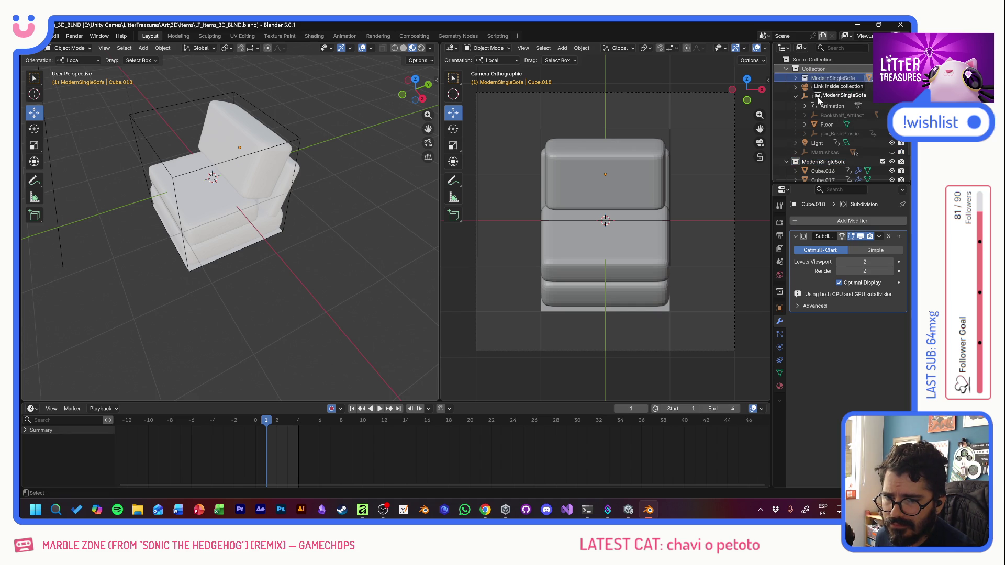
drag(823, 101, 823, 106)
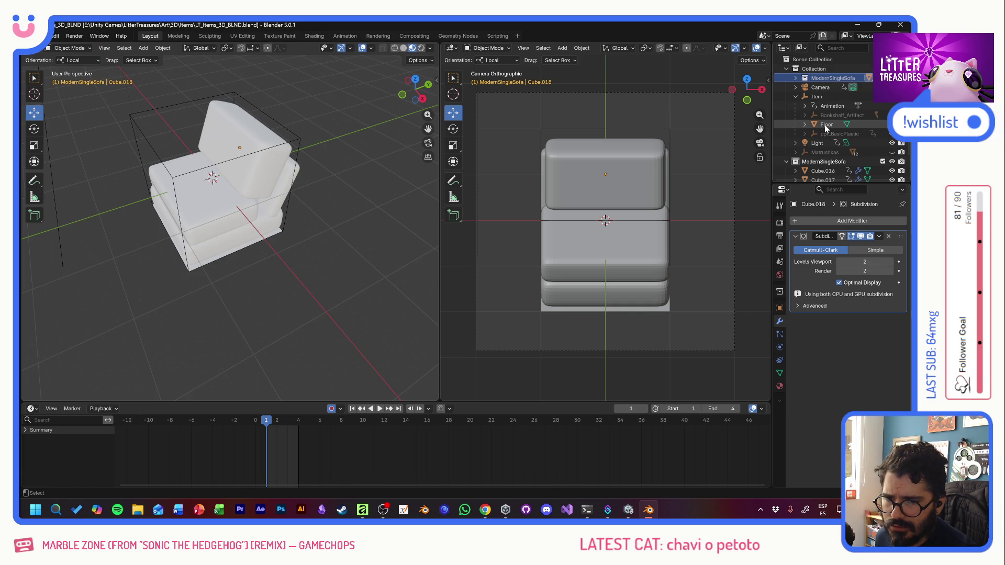
drag(825, 78, 830, 129)
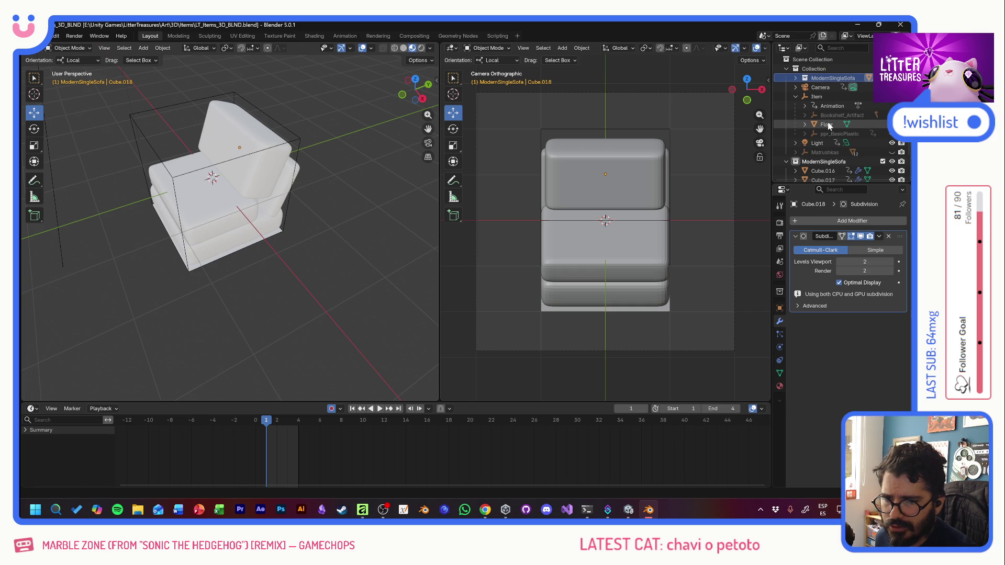
drag(825, 78, 817, 124)
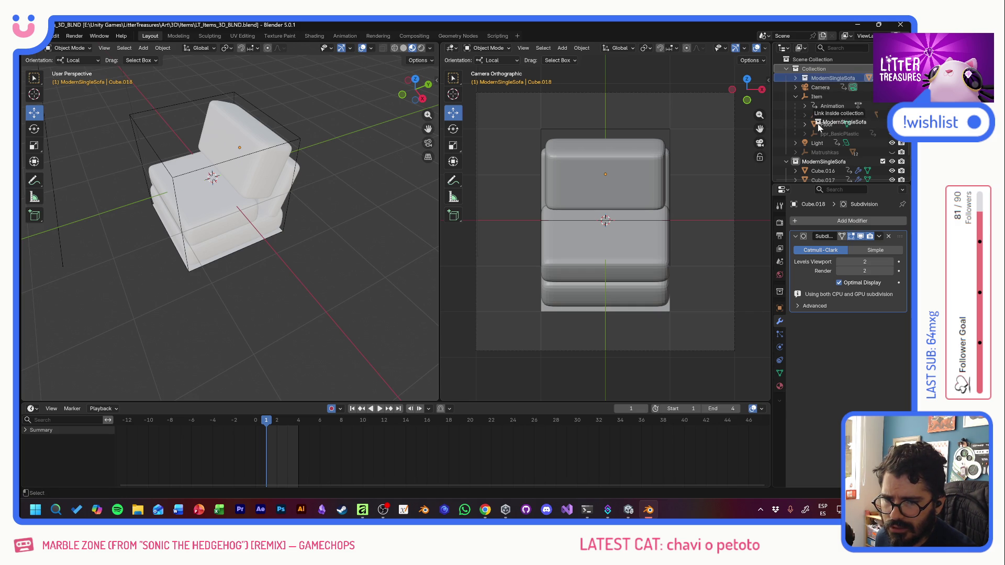
ctrl+drag(818, 124, 816, 96)
click(794, 96)
click(794, 96)
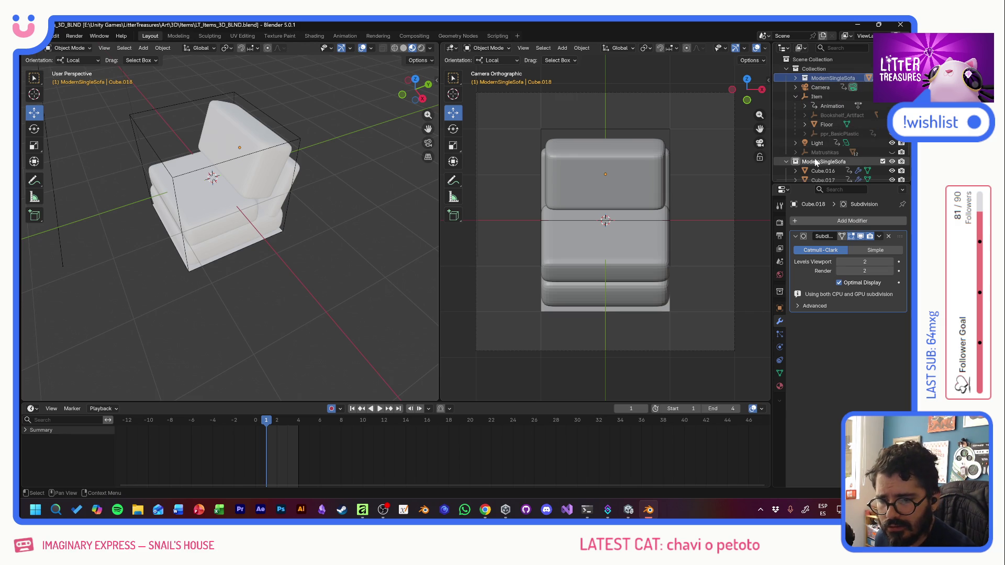
drag(813, 164, 821, 100)
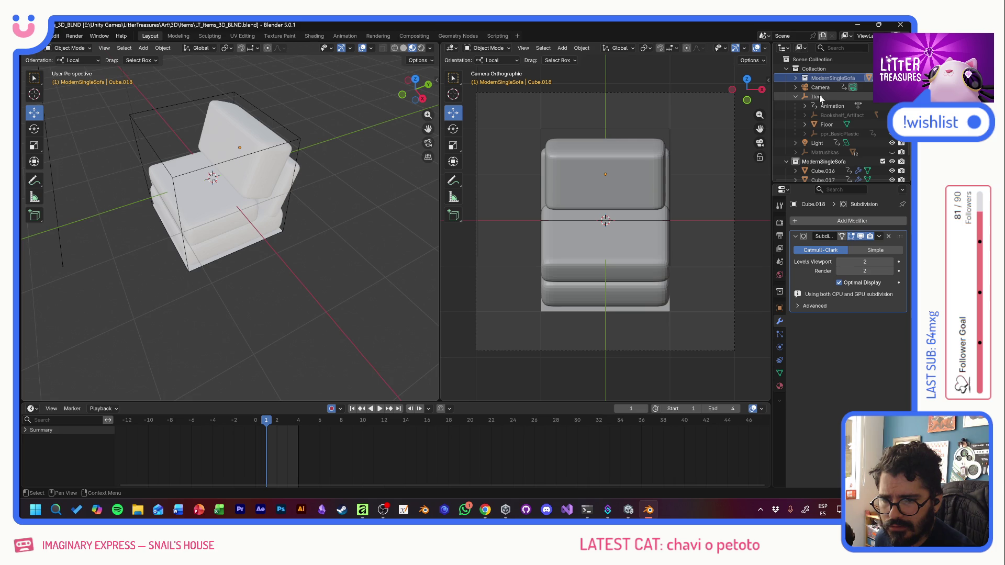
drag(821, 100, 818, 97)
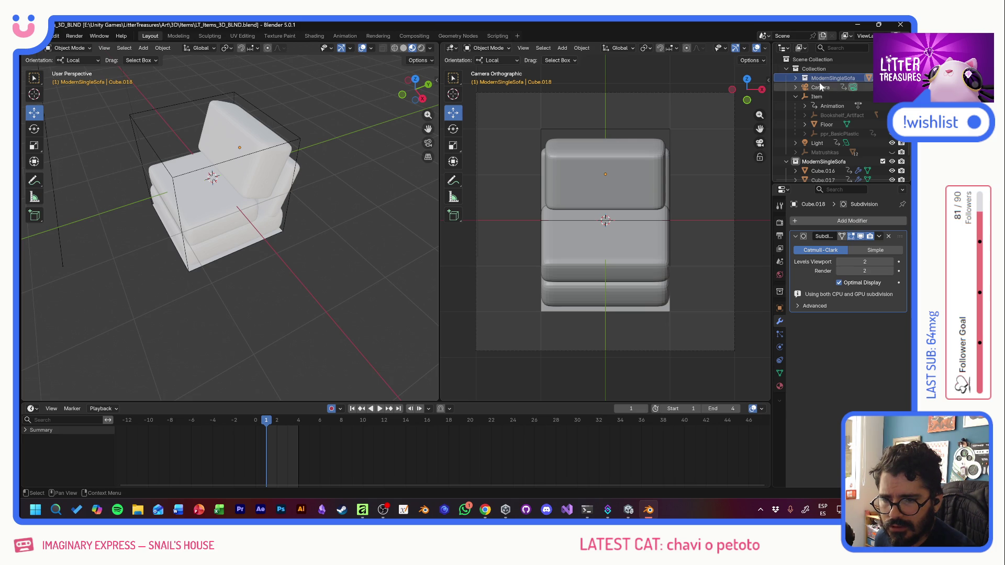
scroll(813, 157, down, 2)
Step: Select the sofa parts Cube.016 through Cube.019
click(822, 144)
shift+click(821, 171)
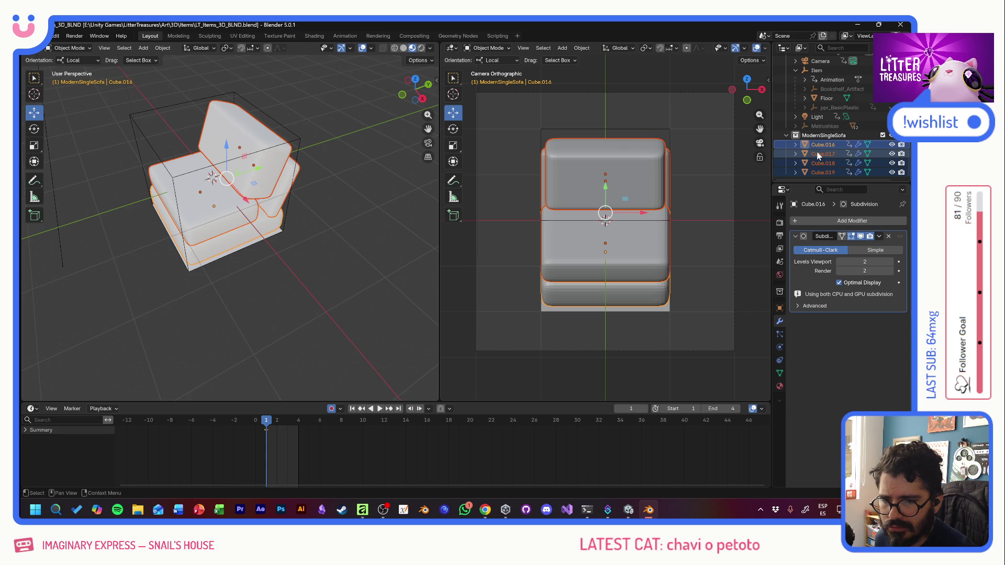
scroll(830, 116, up, 2)
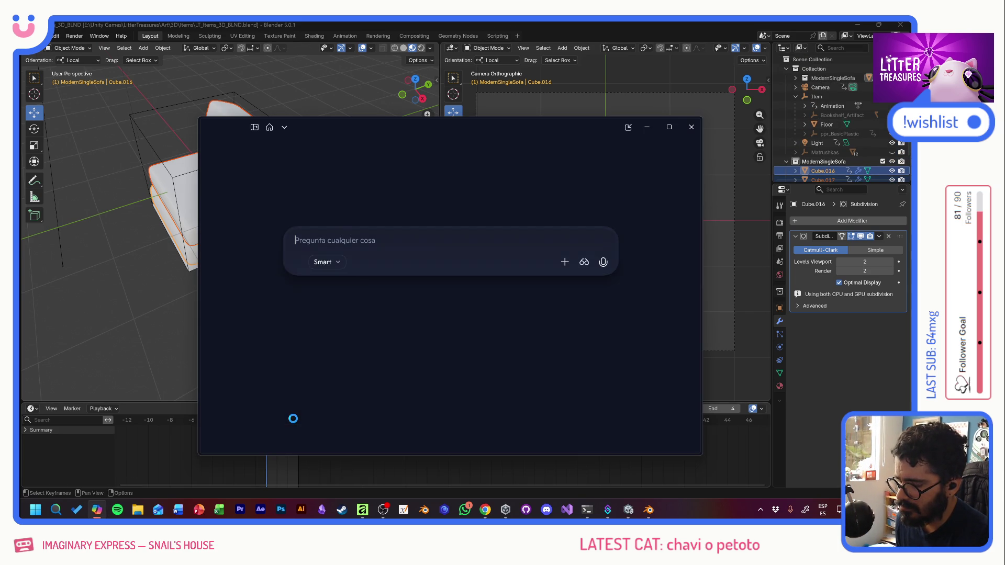
text(co)
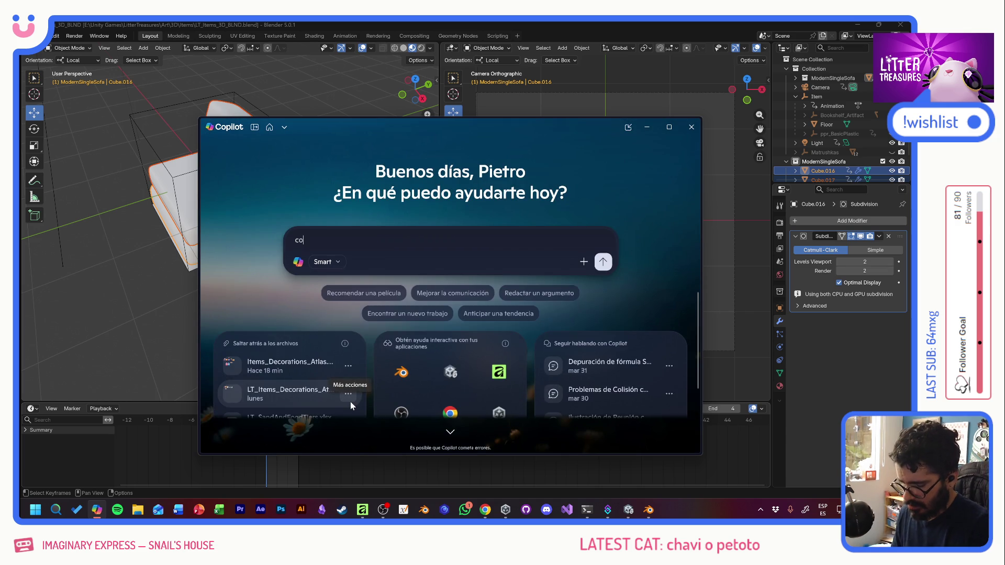
text(pito, en blender puedo meter un collection dentro de )
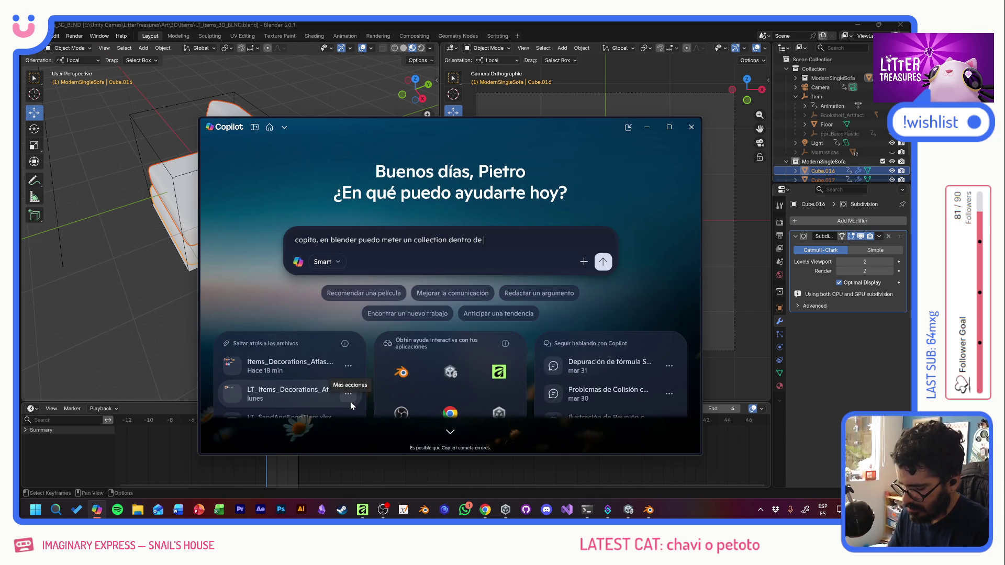
text(mpty?)
Step: Send the collection-inside-empty question to Copilot, select the Item empty, and review the answer
key(Return)
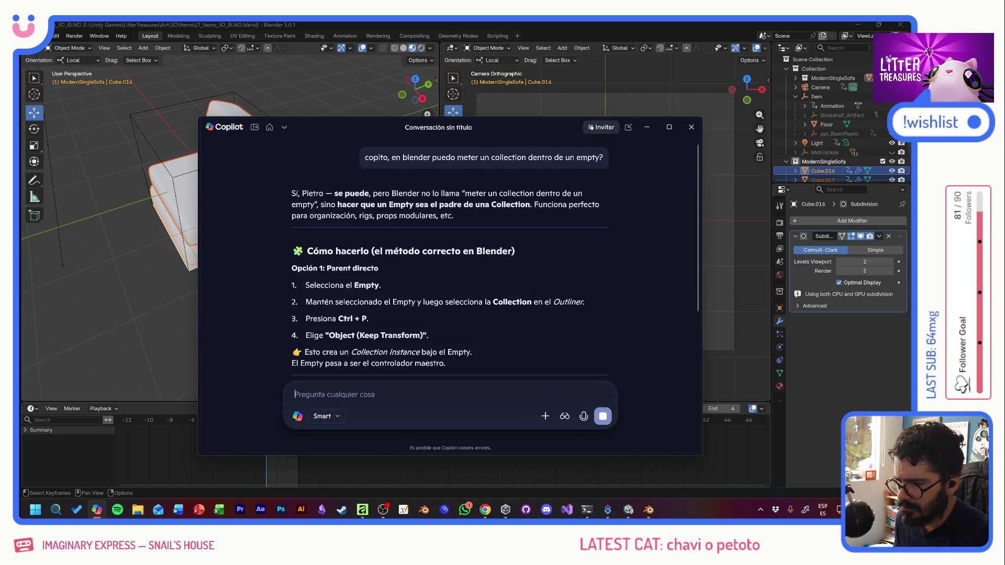
click(825, 96)
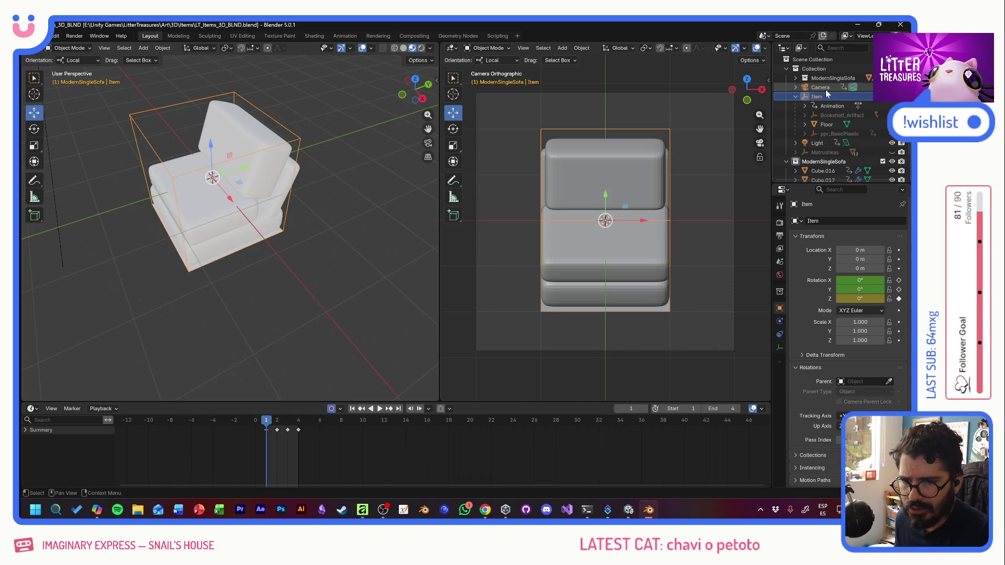
key(alt+Tab)
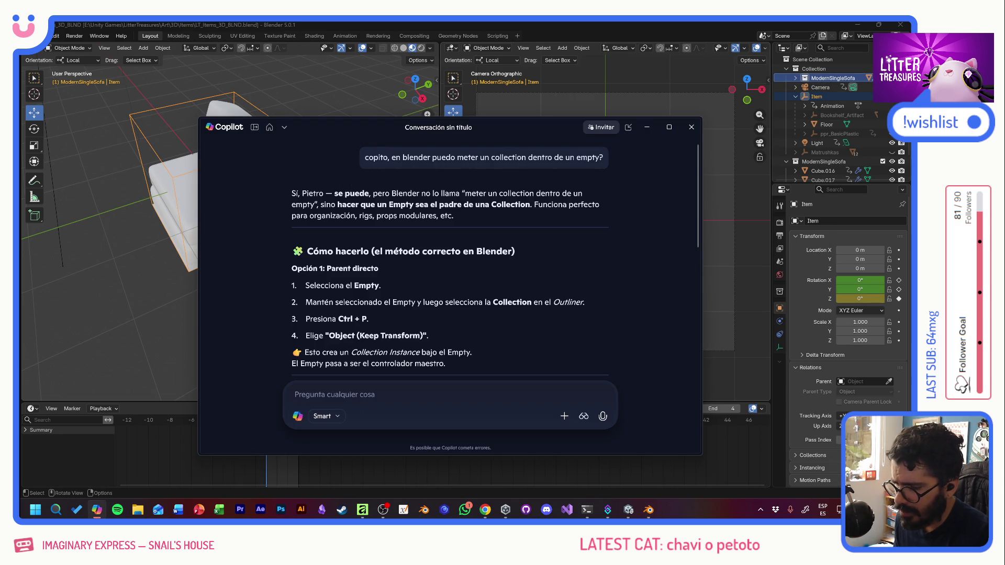
key(alt+Tab)
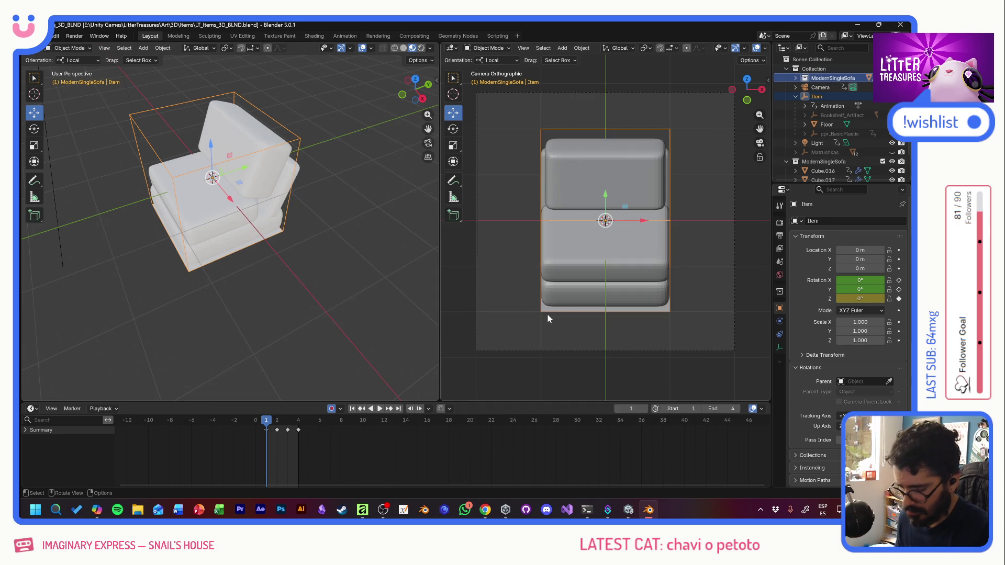
Step: Parent the sofa parts to Item with Object (Keep Transform), verify in Outliner and timeline, then return to Copilot
key(ctrl+p)
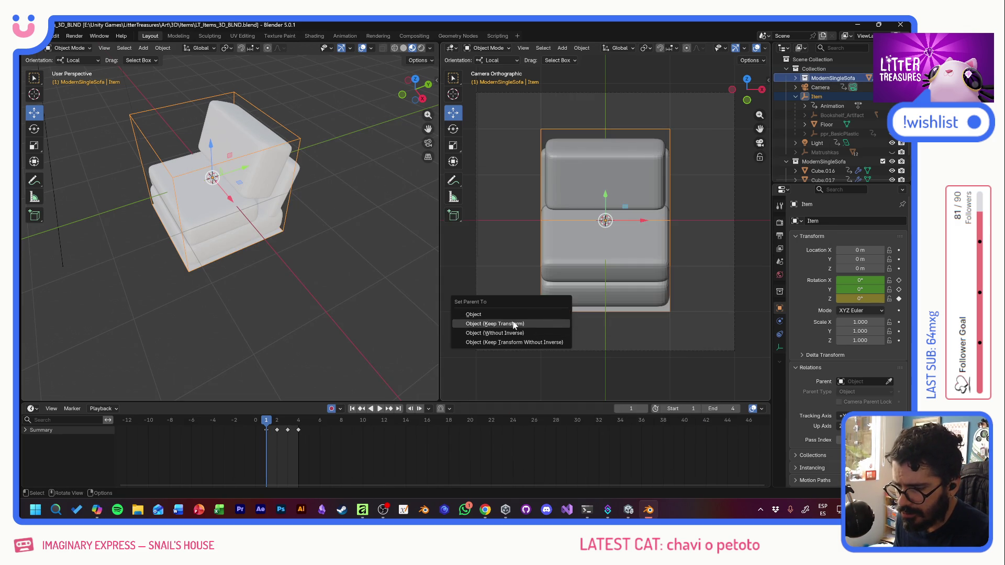
click(514, 323)
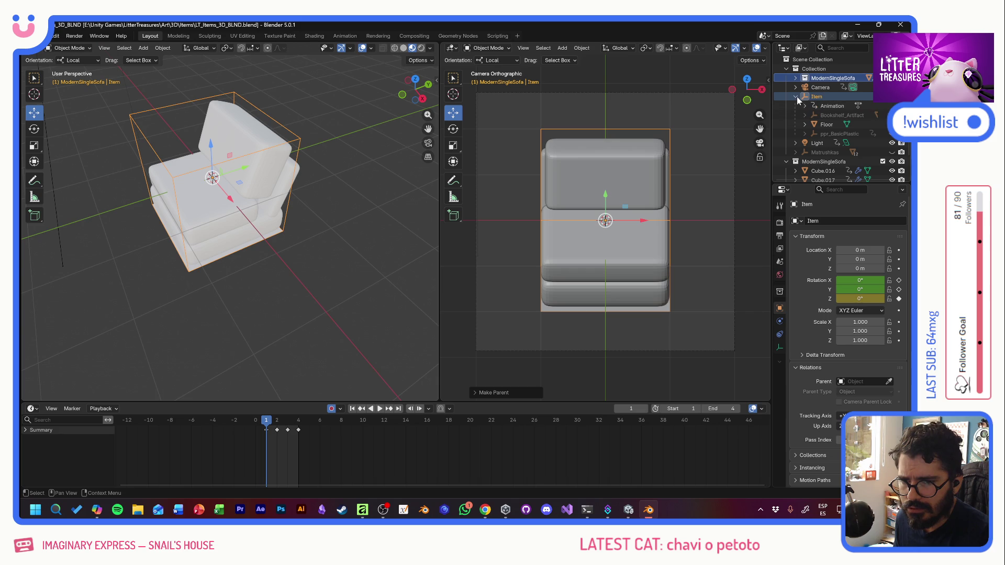
click(796, 79)
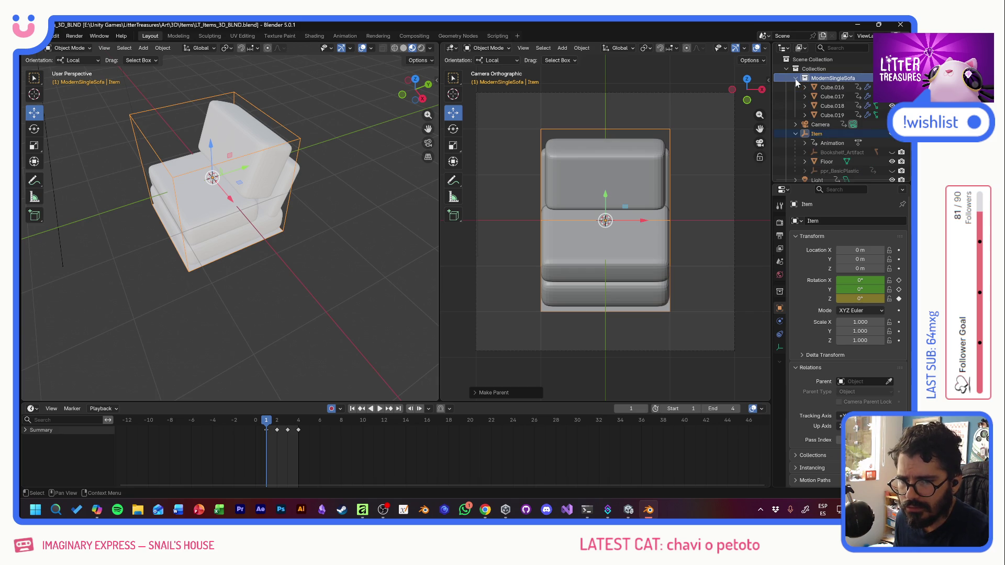
click(795, 79)
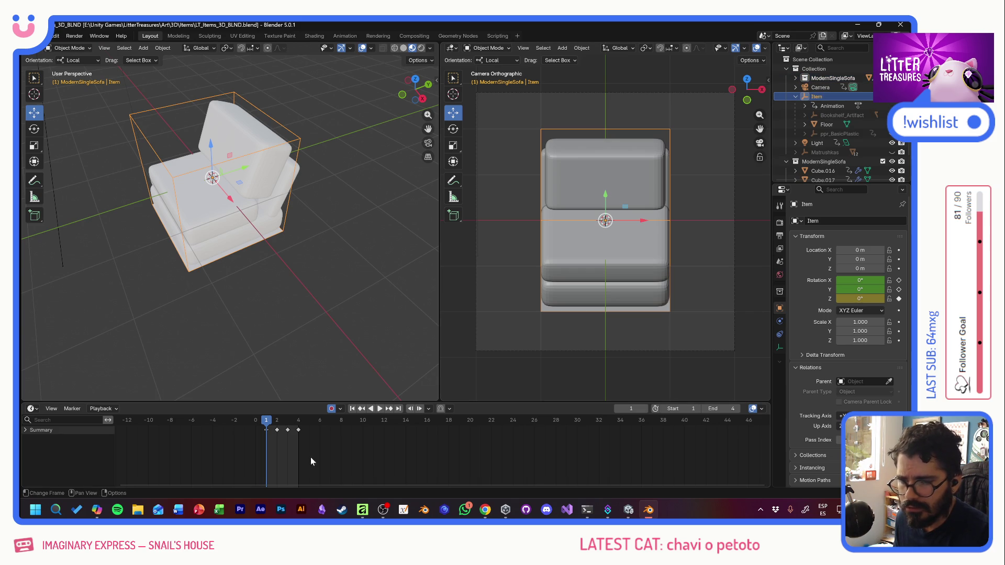
drag(273, 425, 267, 424)
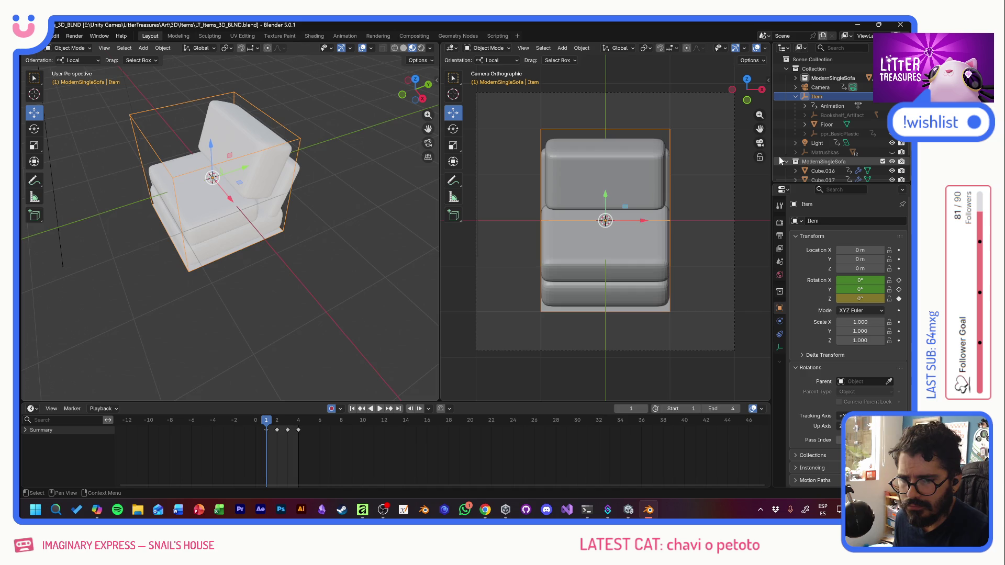
key(alt+Tab)
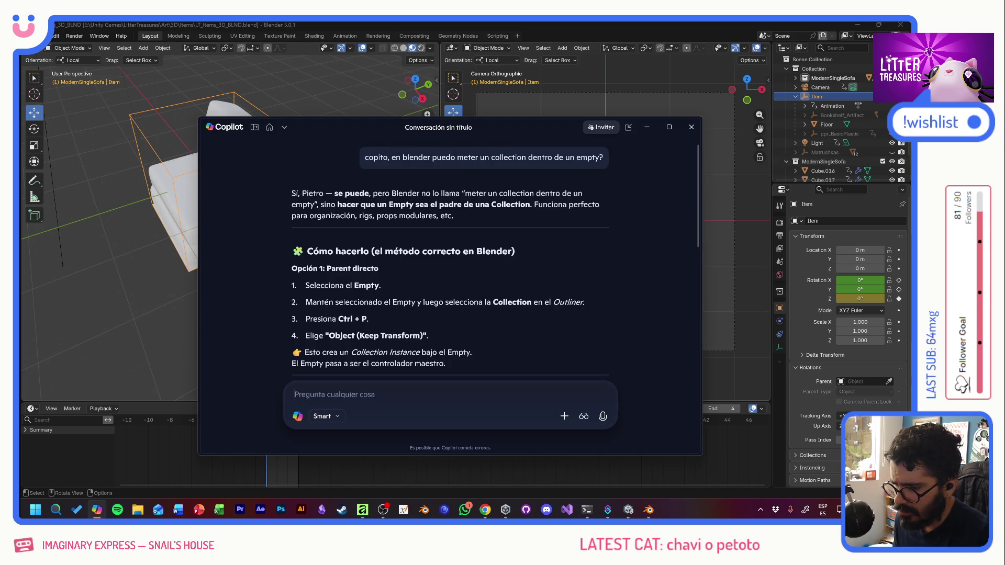
Step: Undo an accidental delete of the ModernSingleSofa collection, collapse it and select its entries
click(833, 79)
key(Delete)
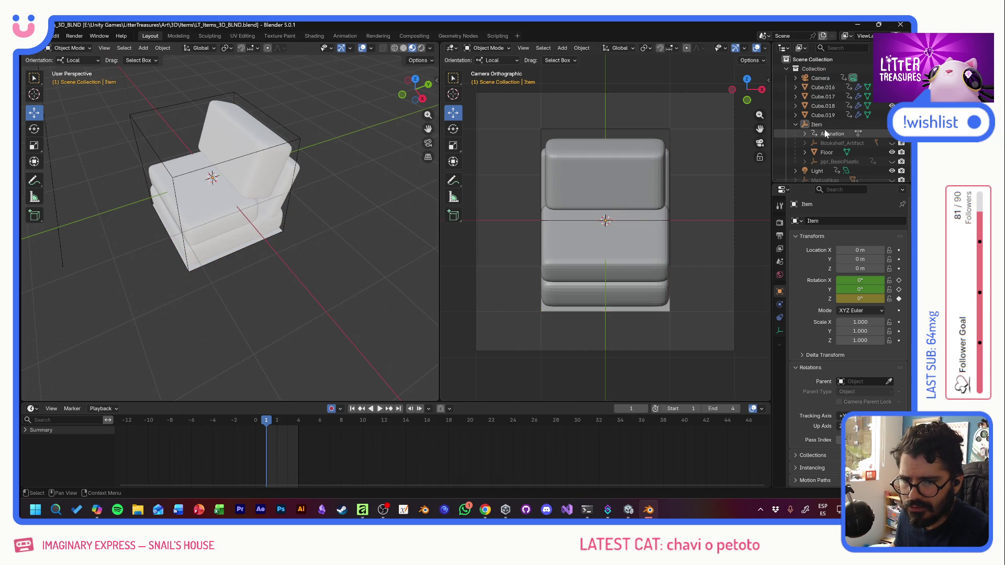
scroll(822, 172, down, 2)
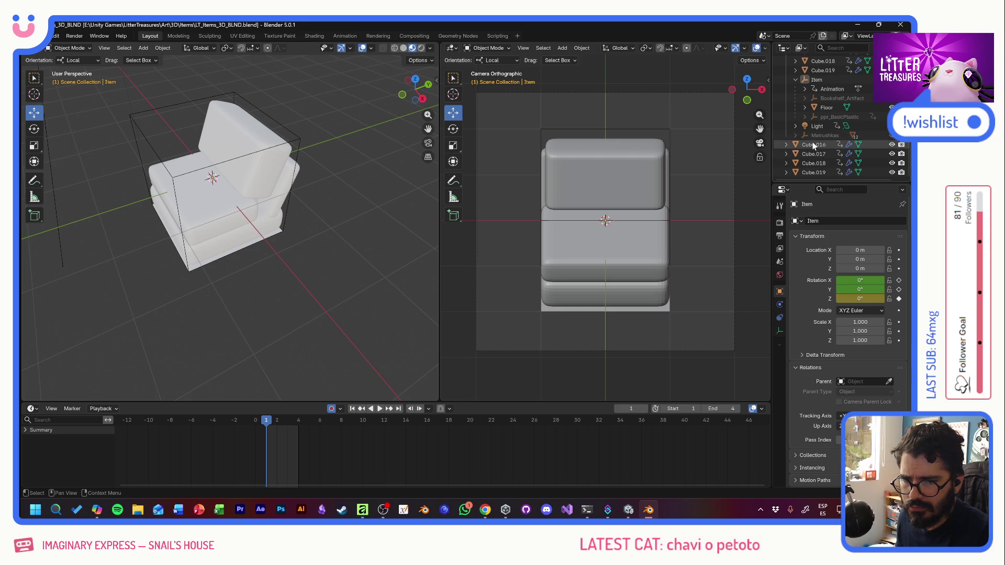
scroll(823, 157, up, 3)
key(ctrl+z)
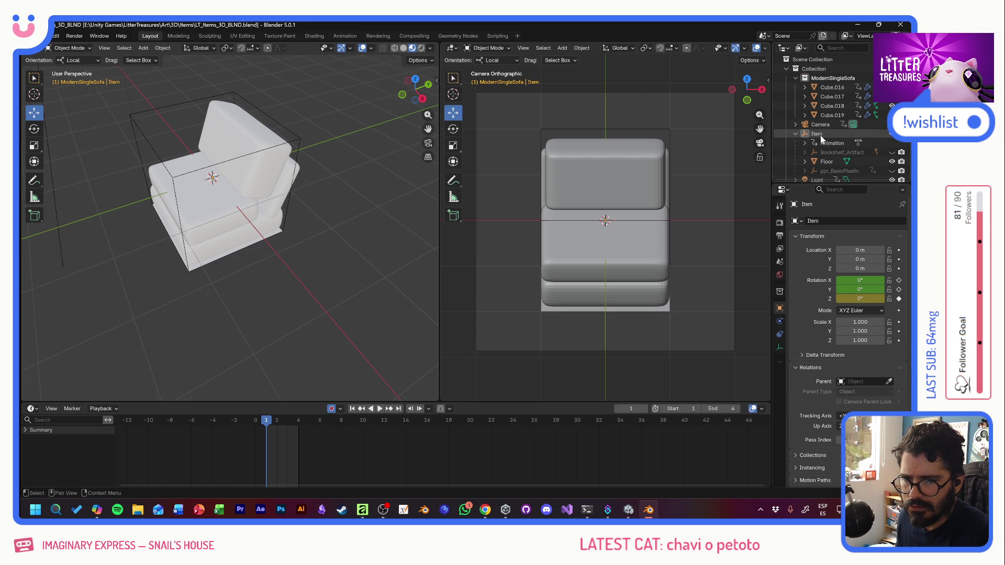
click(797, 78)
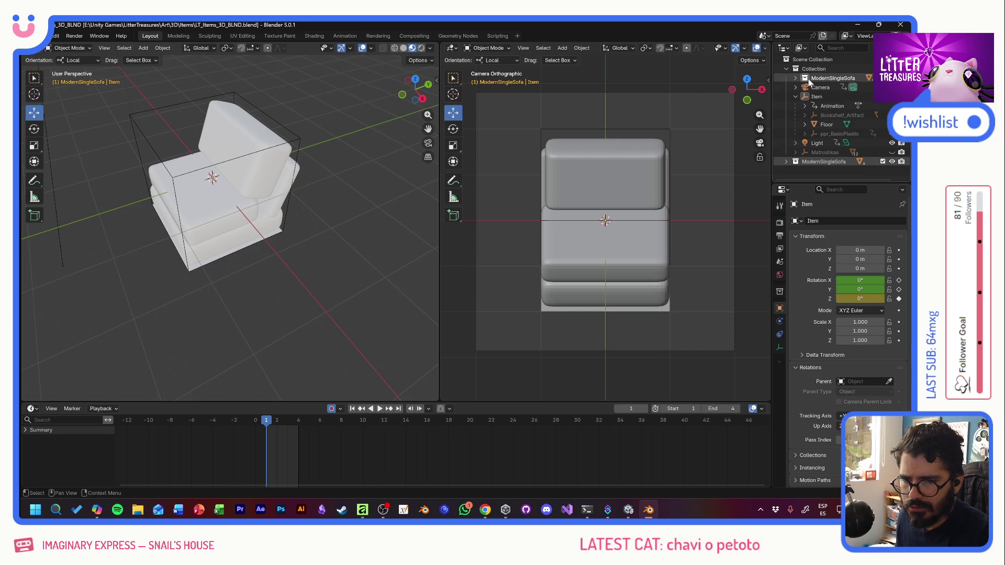
click(820, 163)
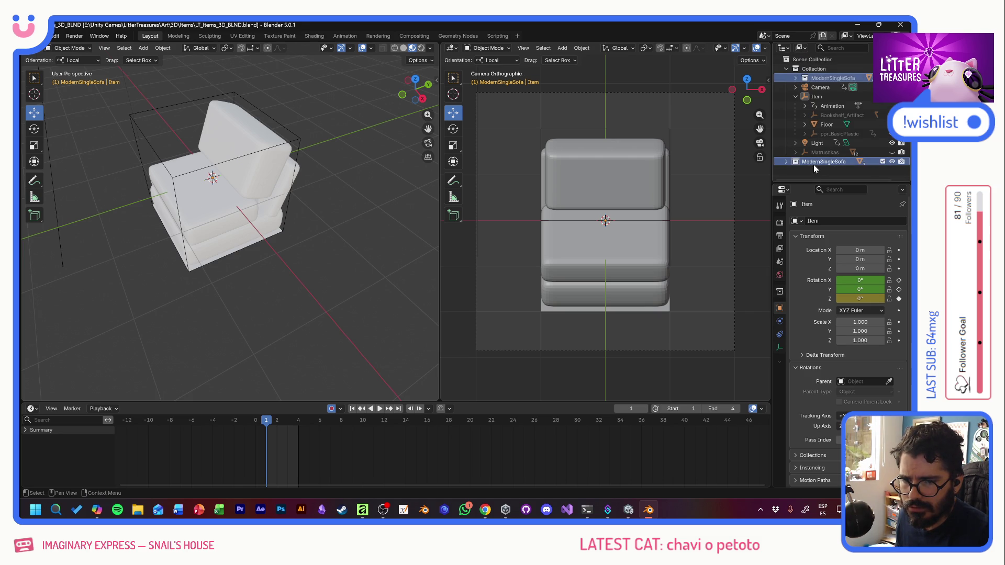
ctrl+click(818, 80)
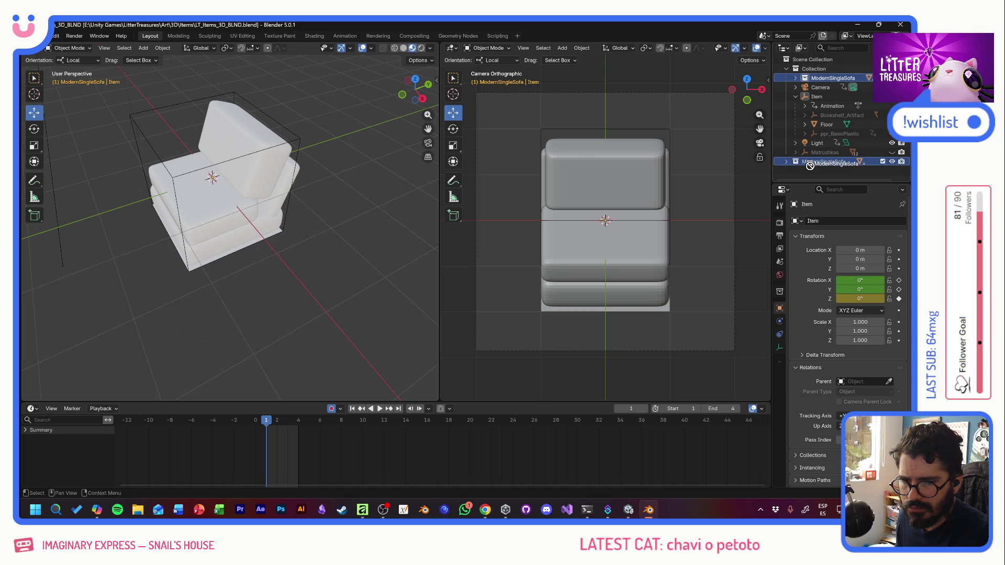
Step: Undo back through the selection changes to the Item empty, then bring up Copilot
key(ctrl+z)
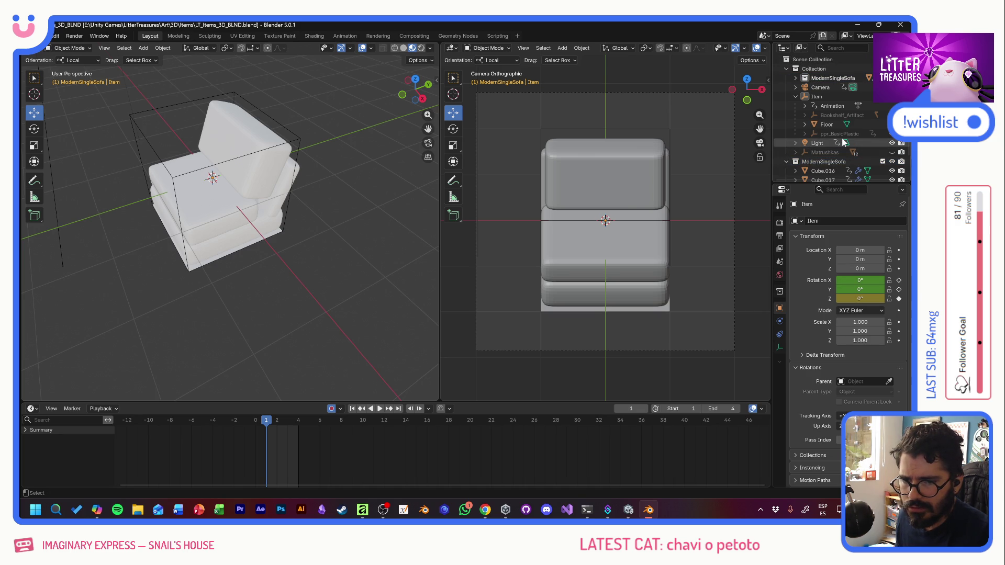
key(ctrl+z)
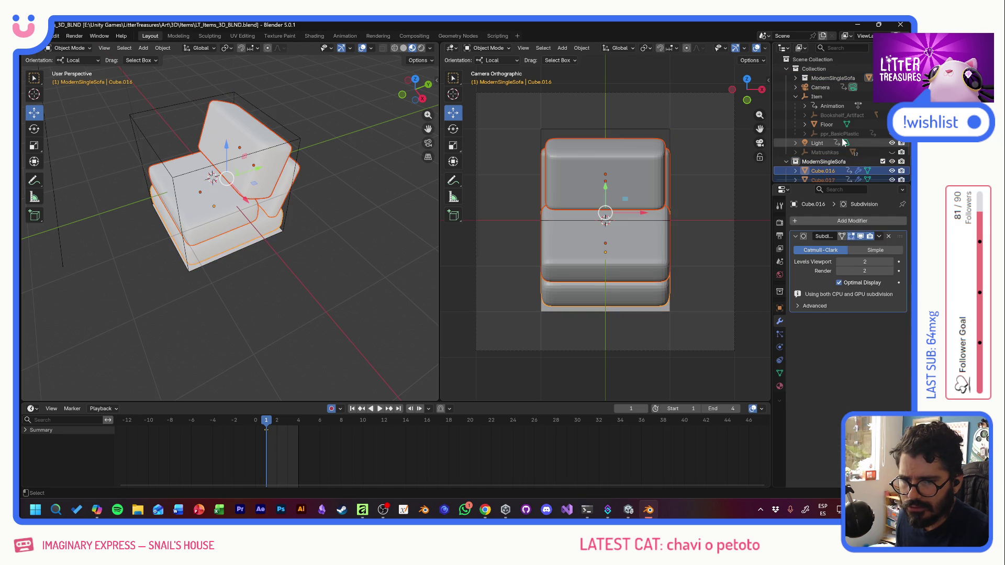
key(ctrl+z)
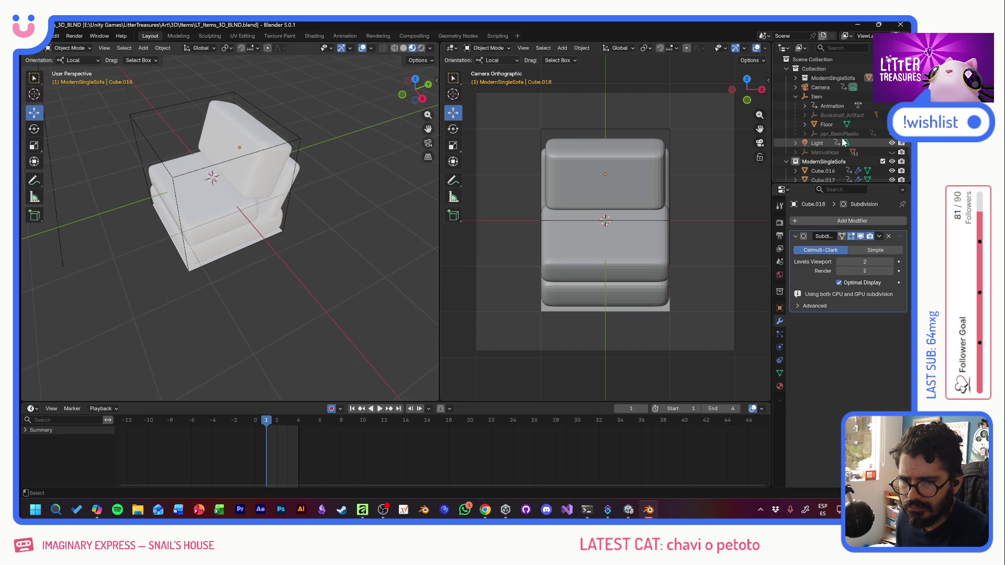
key(ctrl+z)
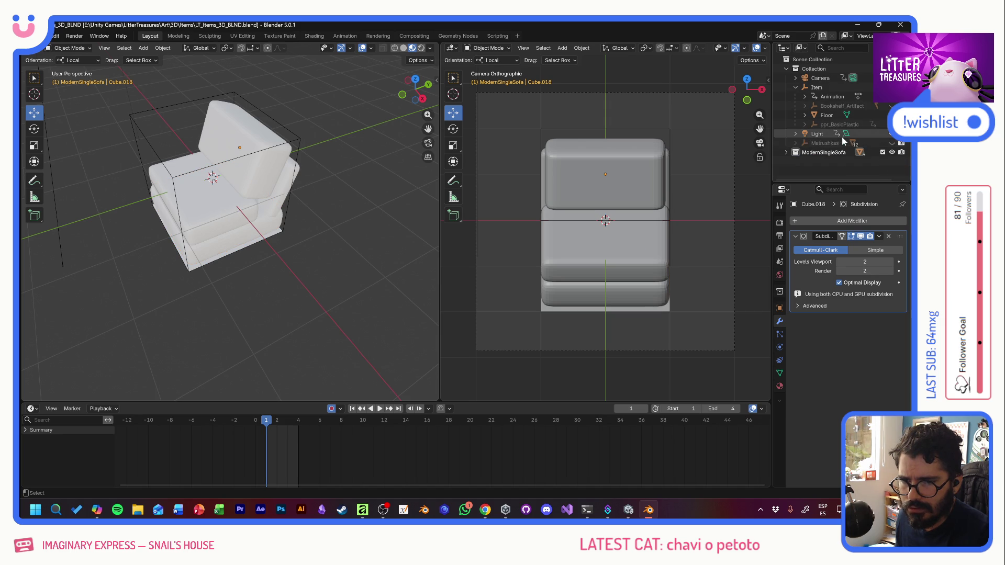
key(ctrl+z)
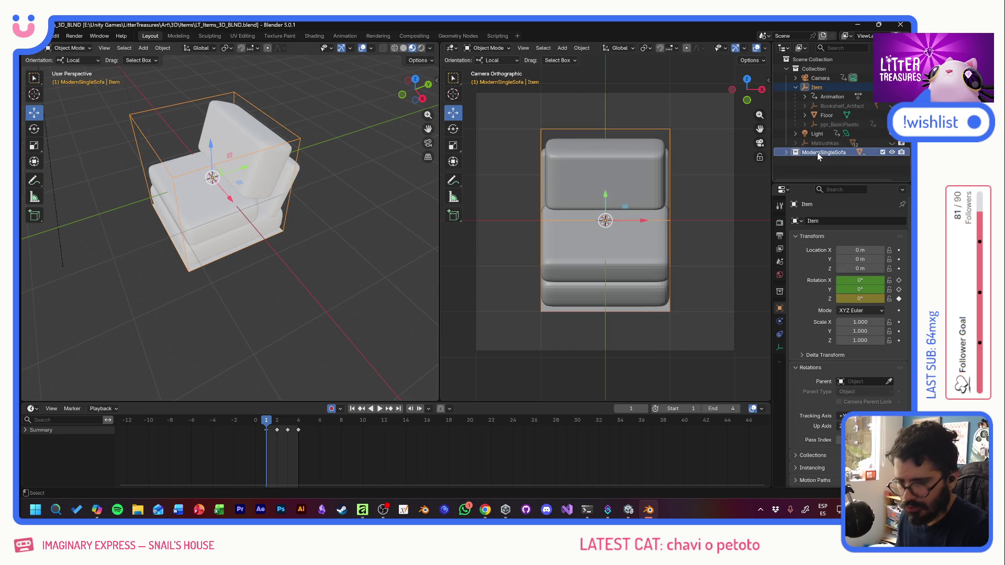
key(ctrl+z)
key(ctrl+z)
key(ctrl+z)
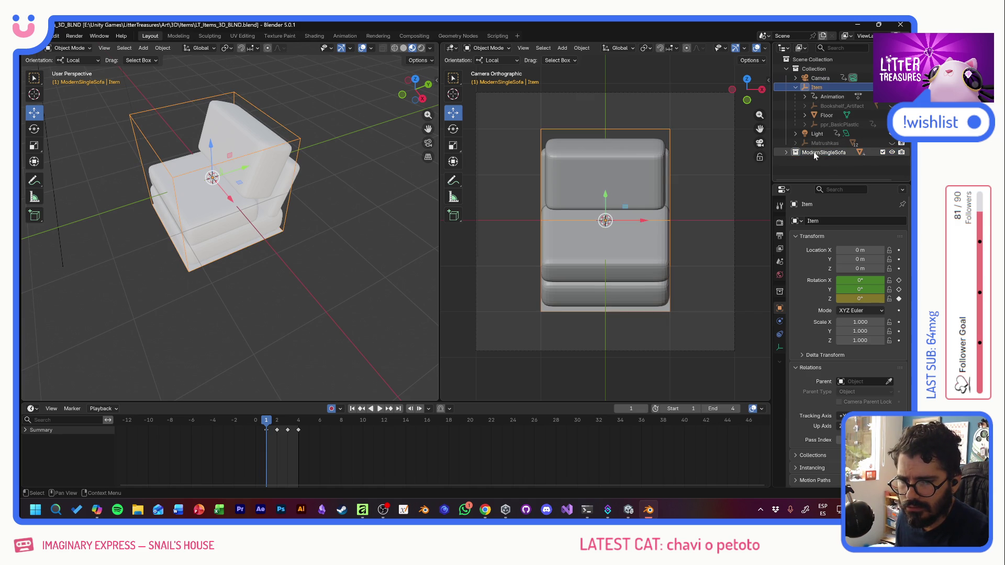
key(ctrl+z)
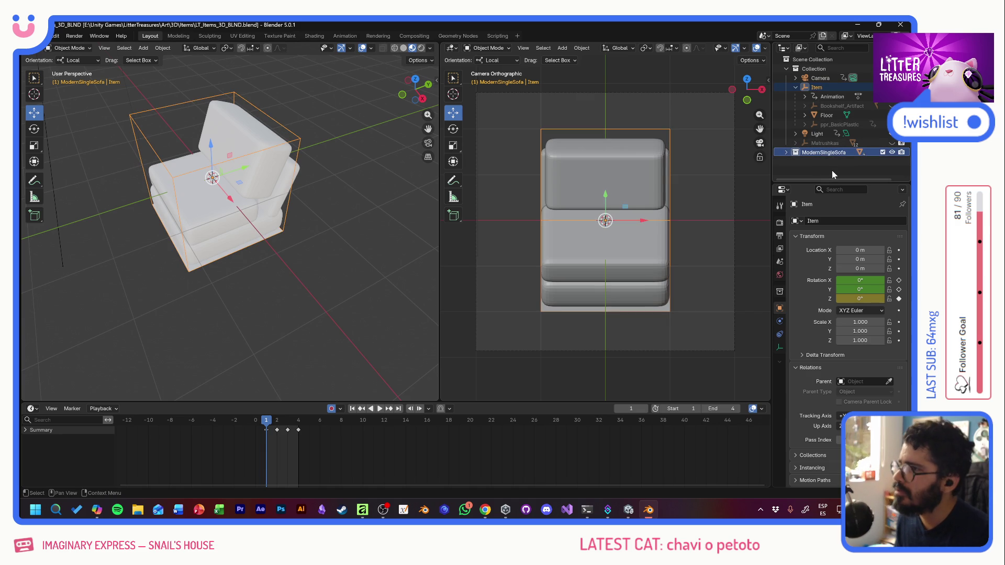
key(alt+Tab)
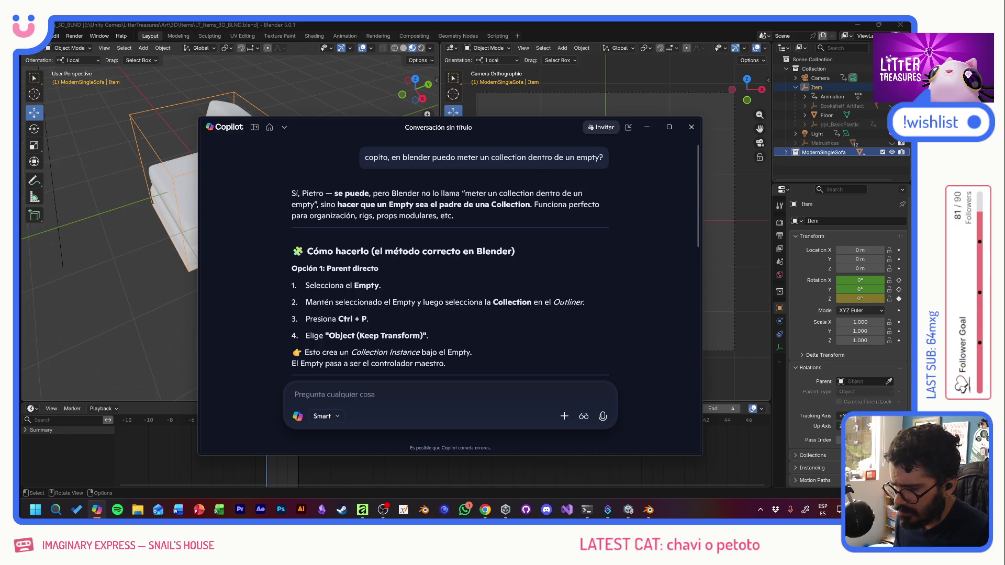
scroll(450, 260, down, 2)
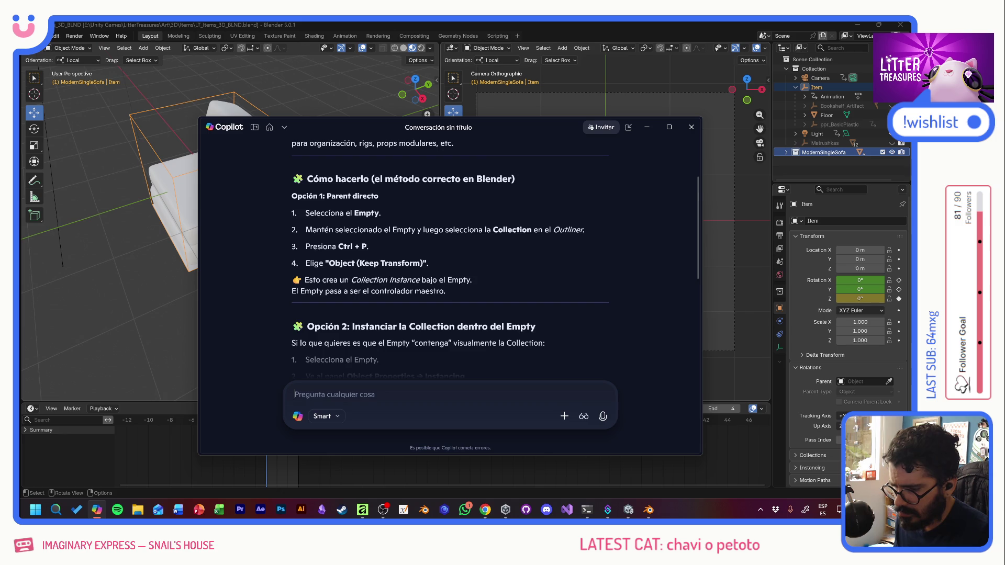
scroll(450, 259, down, 1)
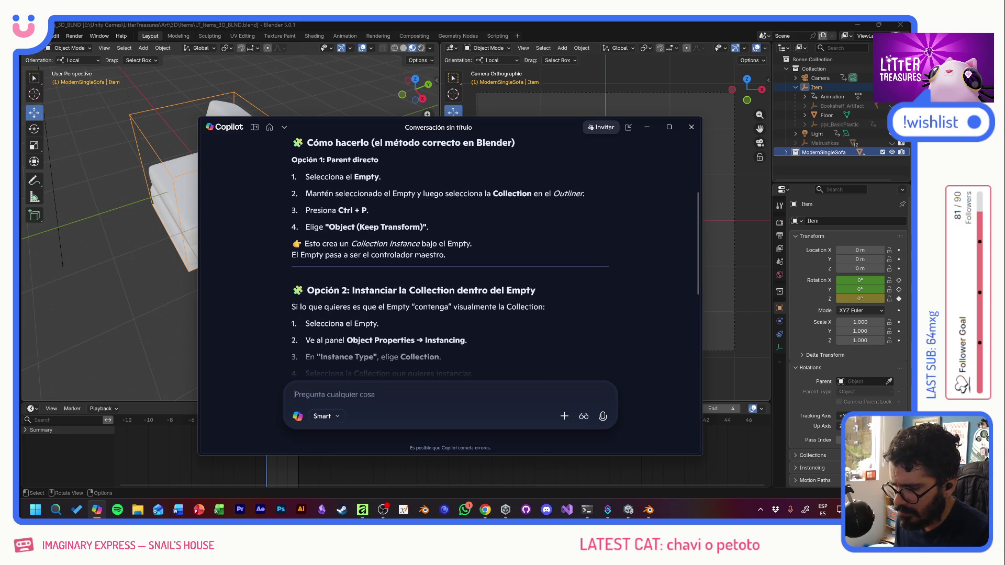
Step: Glance at Blender's Item empty, dismiss the Copilot chat and start switching the outliner area's editor type
click(823, 88)
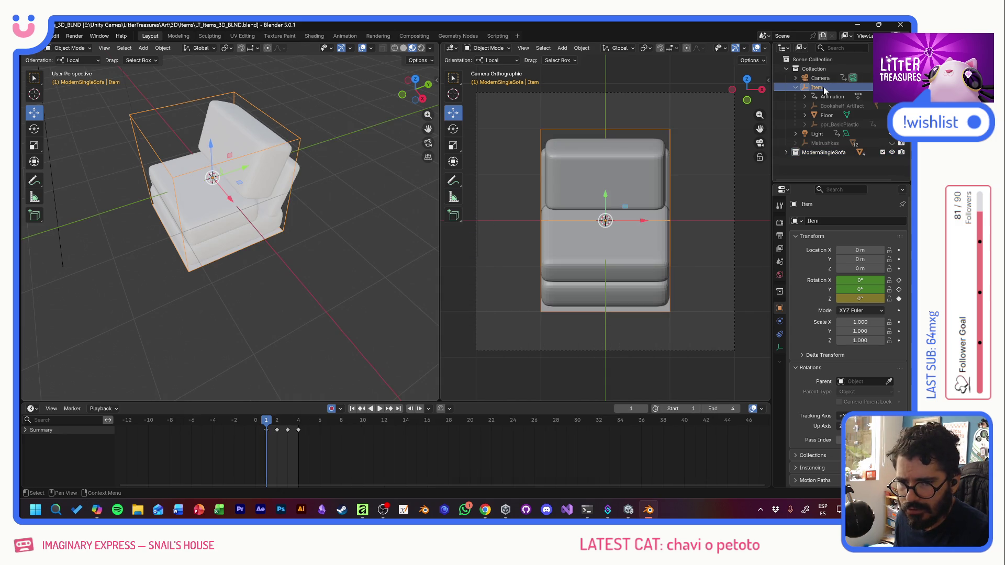
key(alt+Tab)
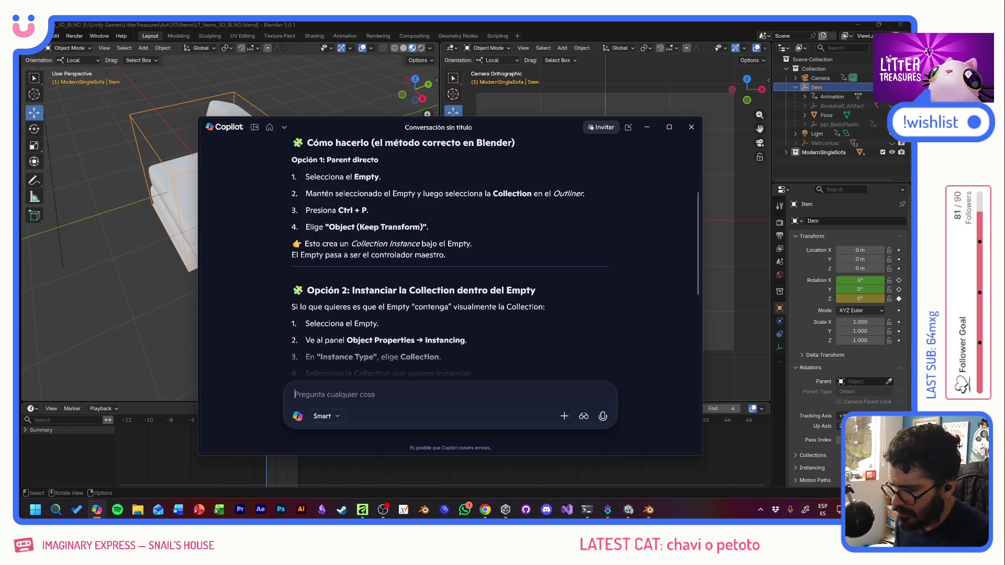
key(alt+Tab)
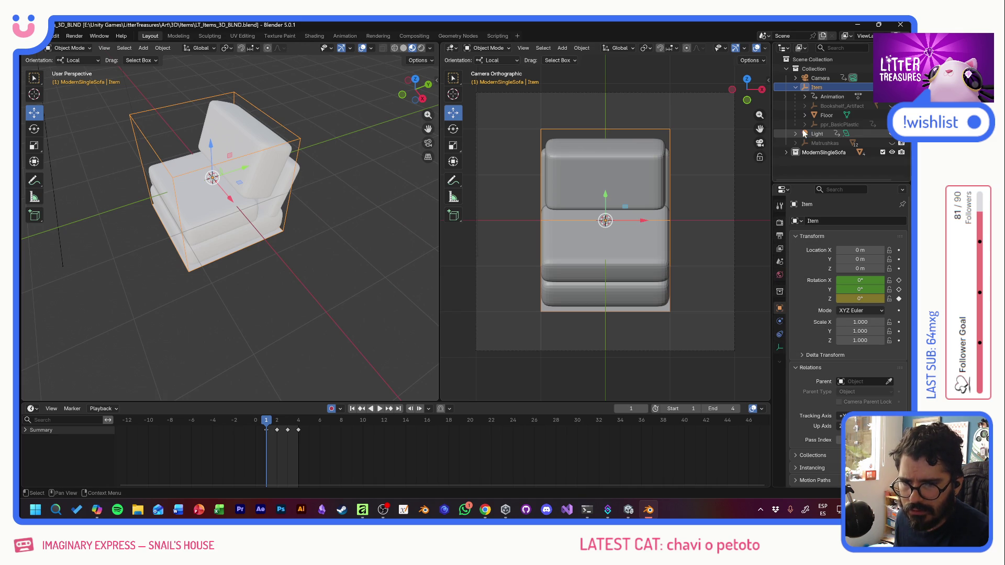
click(784, 47)
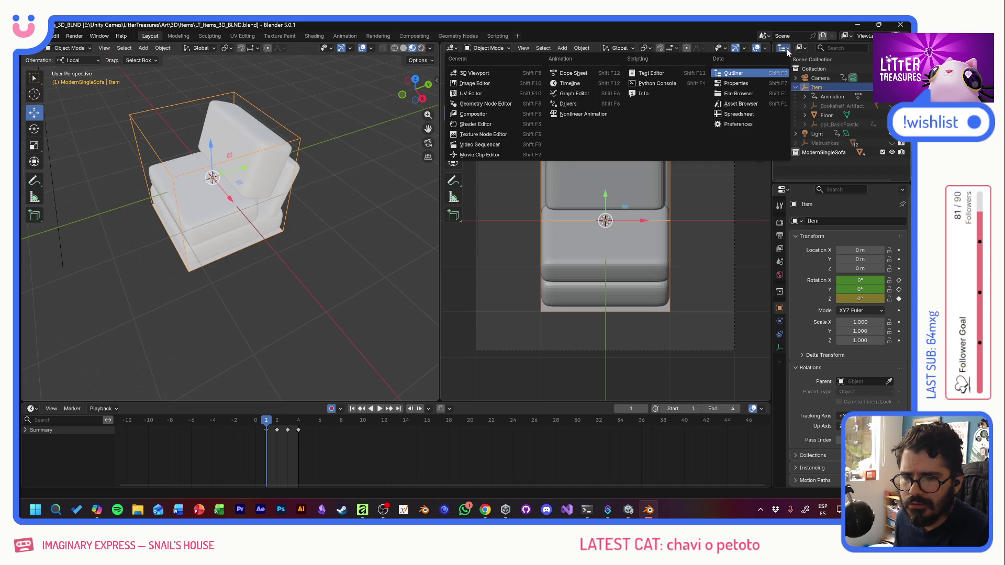
Step: Switch the area to Properties and set the Item empty's Instancing to Collection, checking Copilot once
click(761, 82)
scroll(804, 133, down, 2)
scroll(805, 133, down, 1)
scroll(806, 133, down, 1)
click(801, 139)
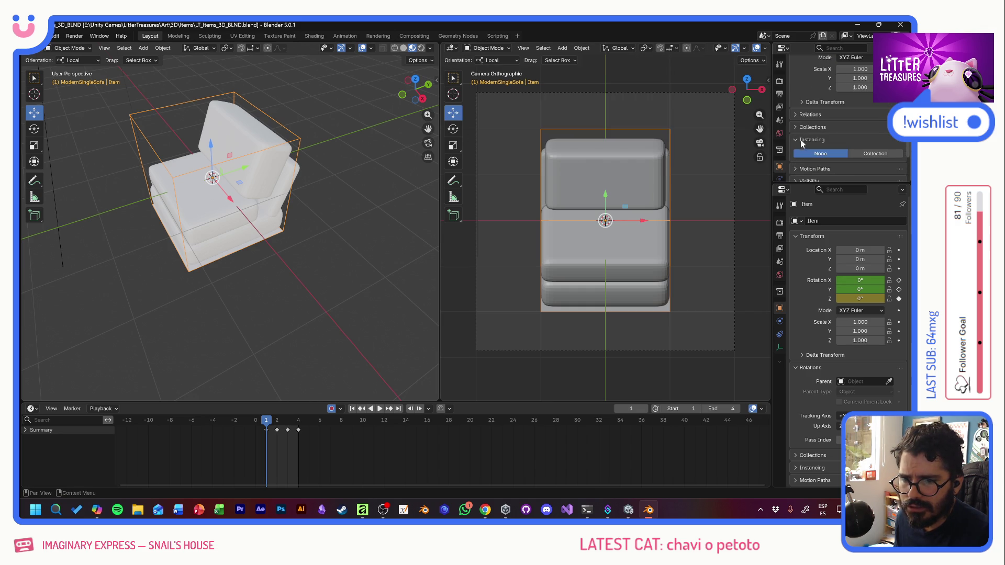
scroll(819, 131, down, 2)
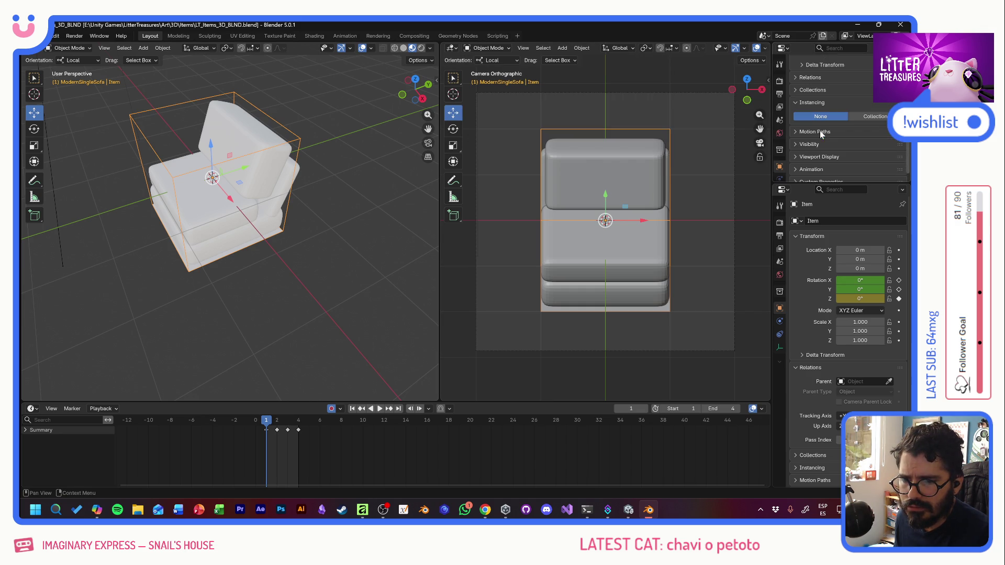
click(867, 115)
key(alt+Tab)
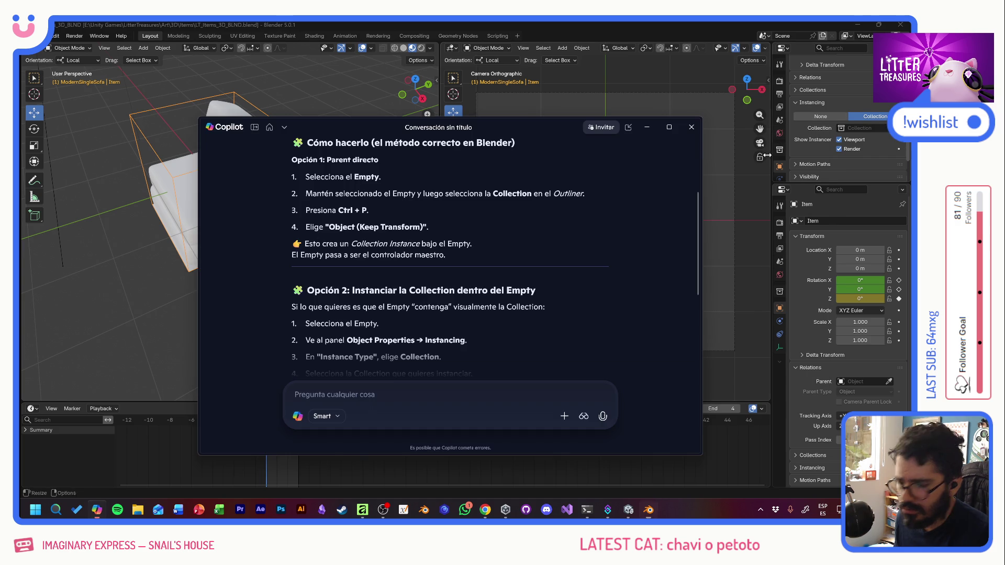
click(795, 102)
scroll(825, 139, up, 4)
scroll(825, 141, up, 3)
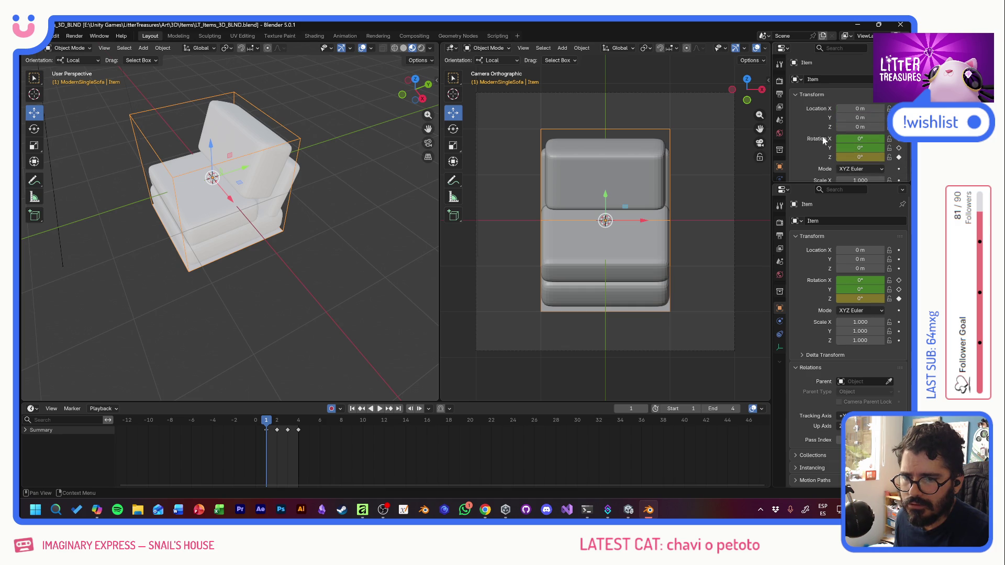
Step: Turn the area back into the Outliner and bring up the object context menu
click(785, 50)
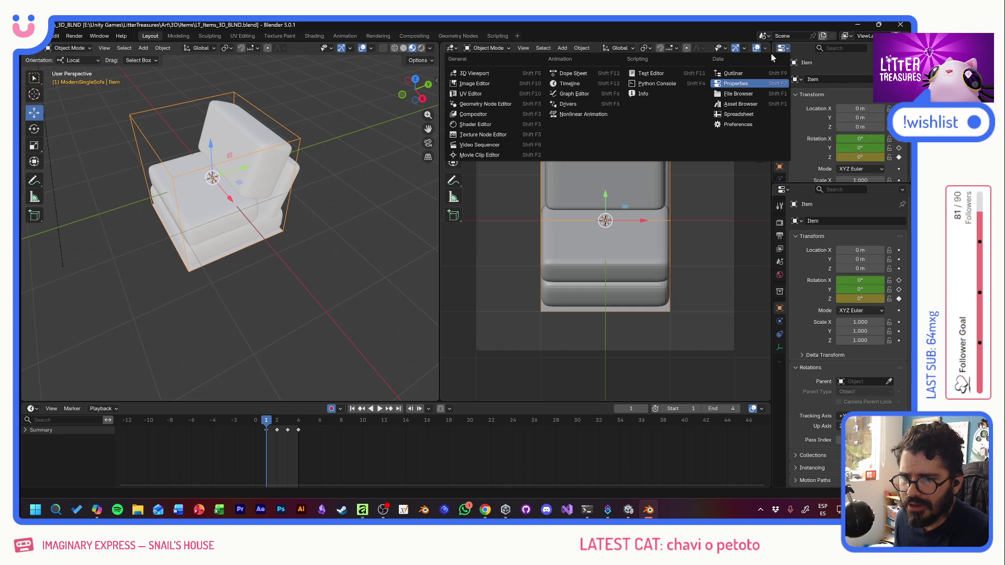
click(749, 71)
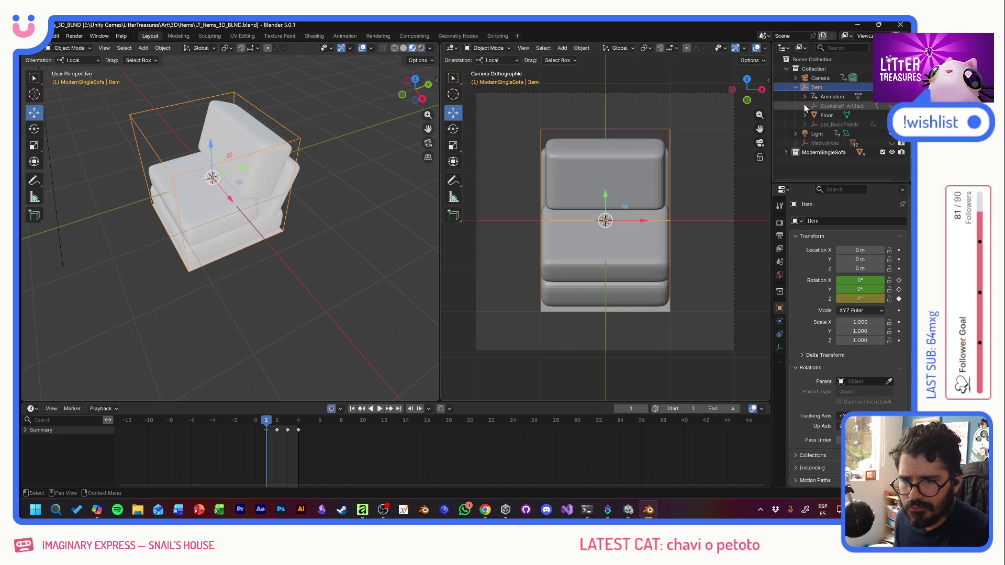
right_click(809, 88)
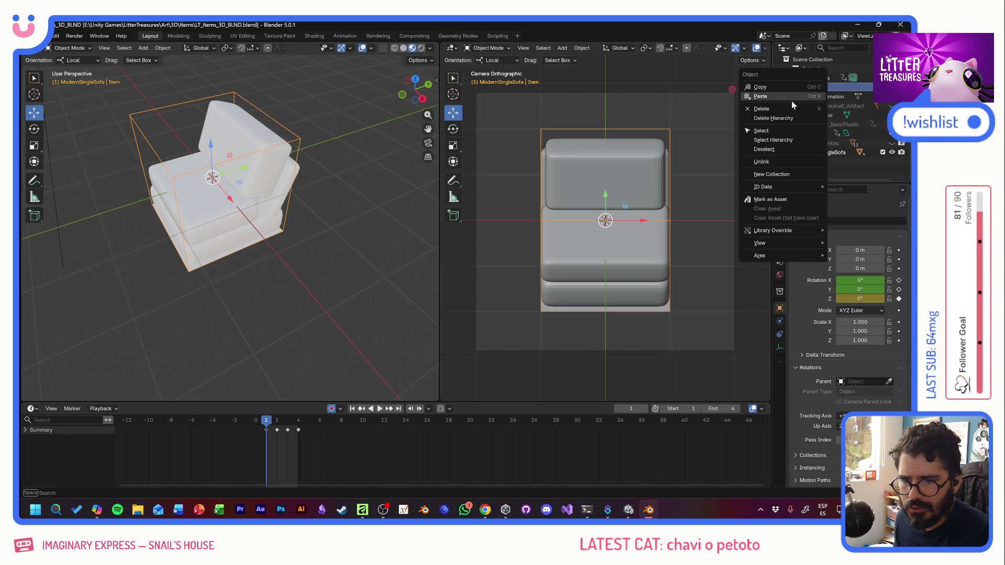
Step: Add a cube-shaped Empty from the 3D viewport's Add menu and expand ModernSingleSofa in the Outliner
click(143, 49)
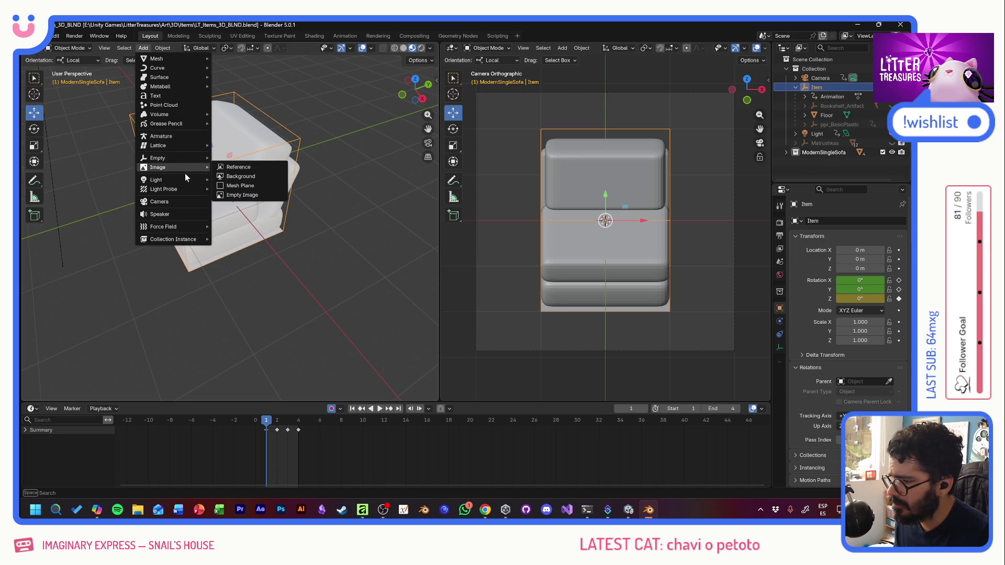
mouse_move(158, 158)
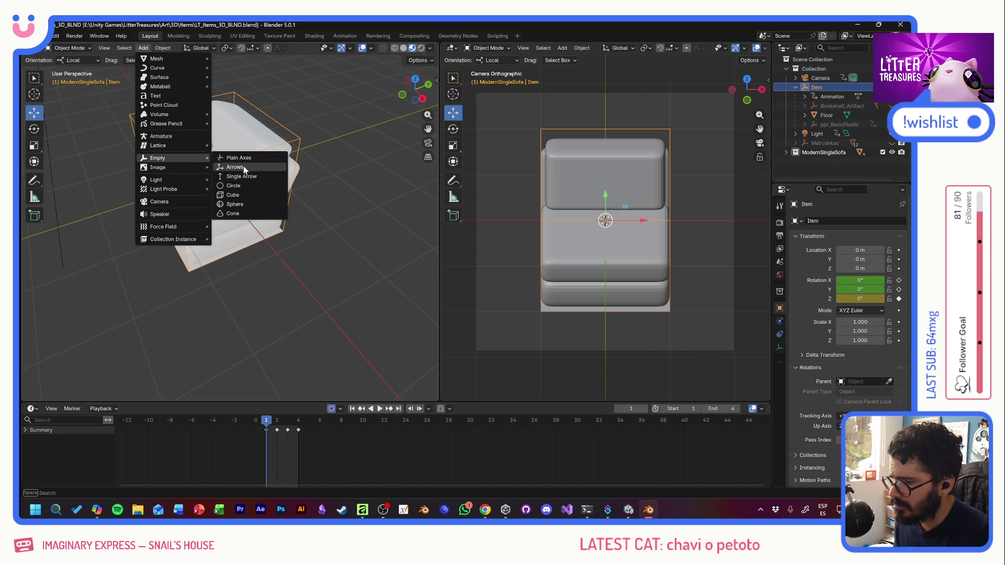
click(234, 195)
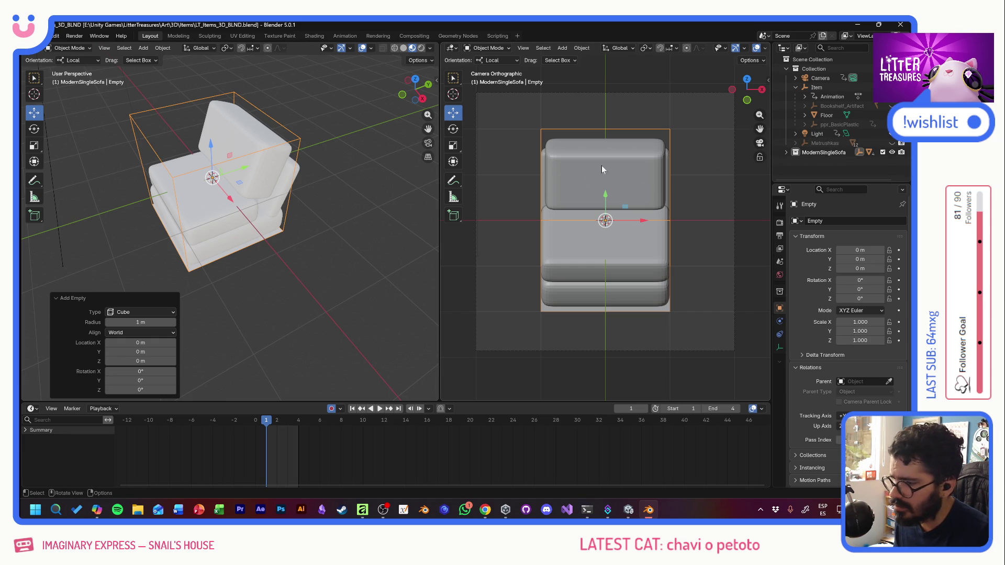
click(786, 151)
scroll(816, 169, down, 2)
Step: Parent the new Empty to Item, switch to Properties and set its Instancing to Collection
drag(818, 175, 822, 66)
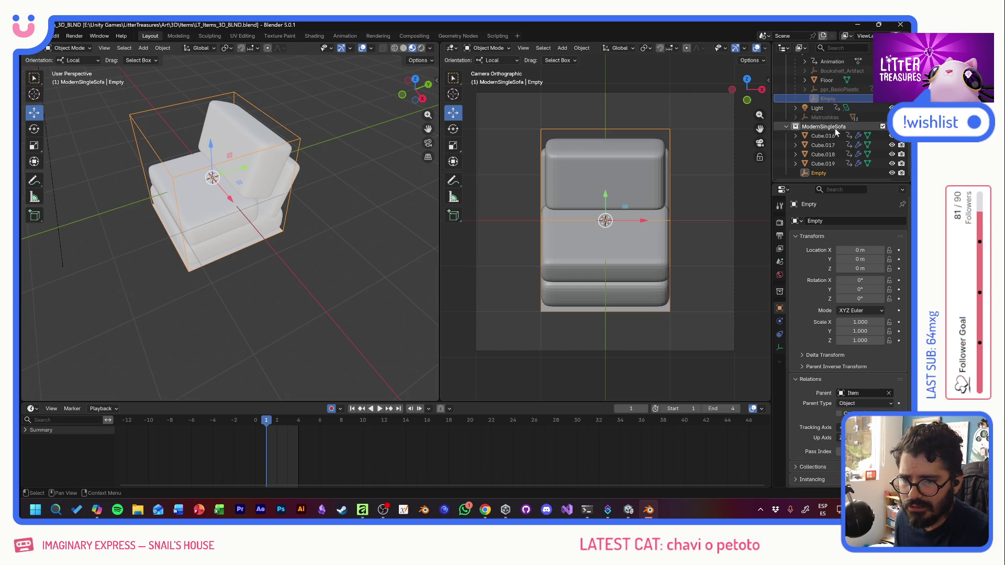
scroll(835, 128, up, 2)
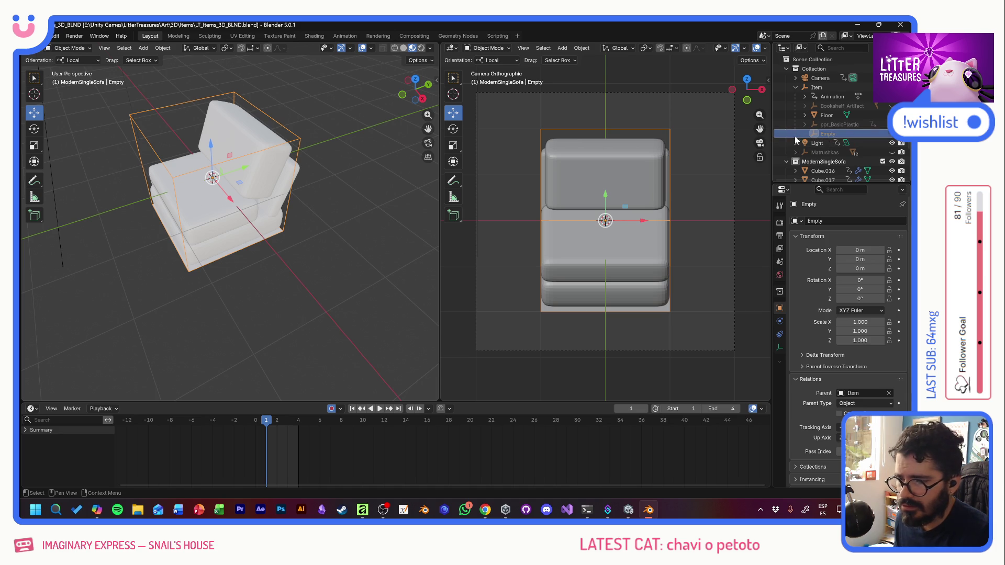
click(783, 48)
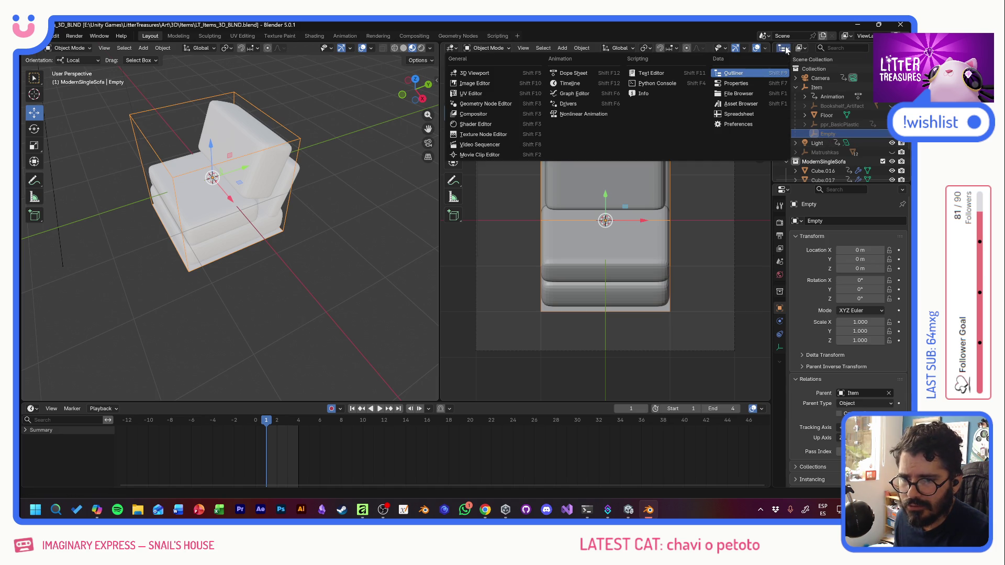
click(746, 85)
scroll(808, 136, down, 5)
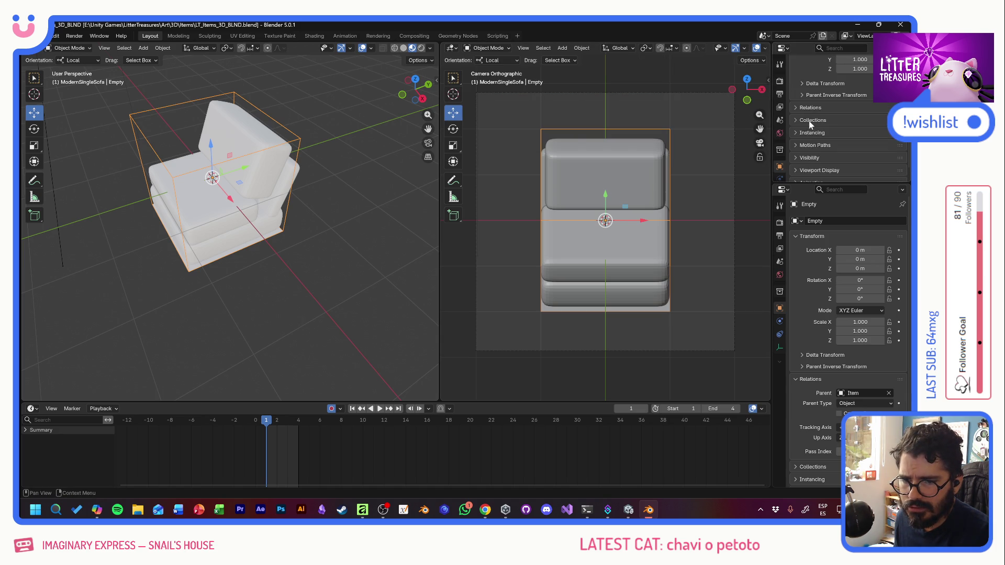
click(812, 133)
click(876, 147)
Step: After a few false starts in the collection list, instance the collection named Collection on the Empty
click(871, 158)
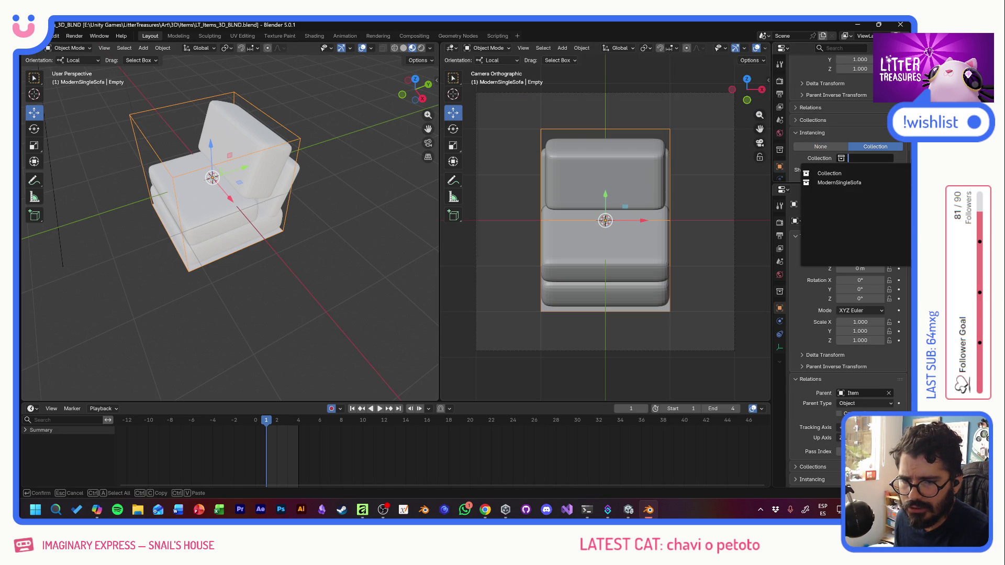
key(Escape)
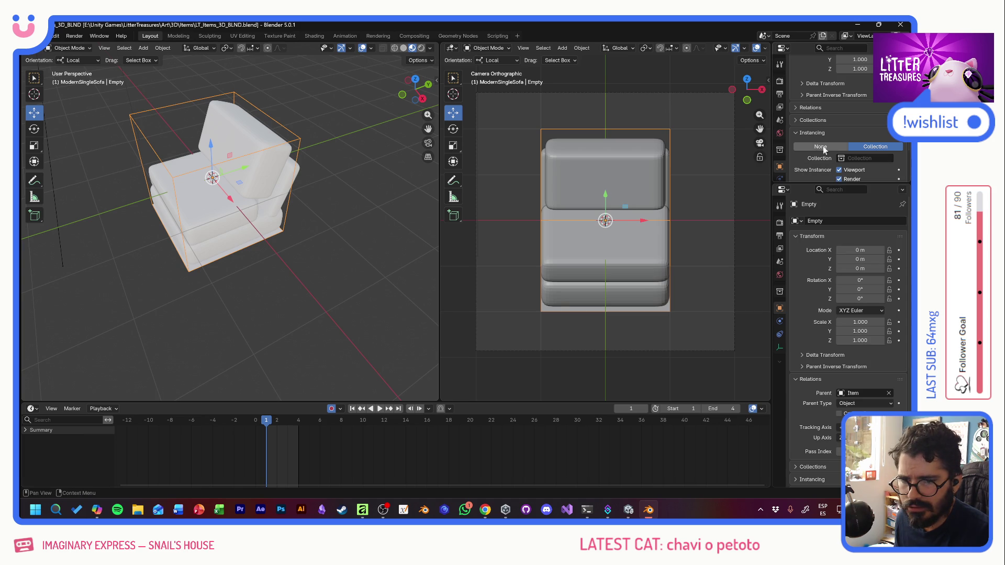
click(848, 158)
key(Escape)
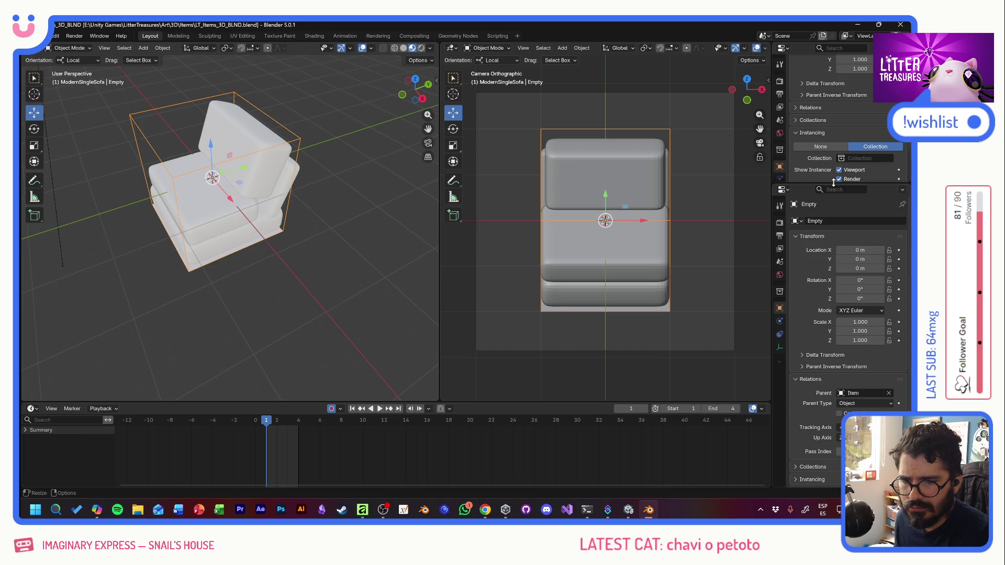
scroll(832, 149, down, 2)
click(863, 121)
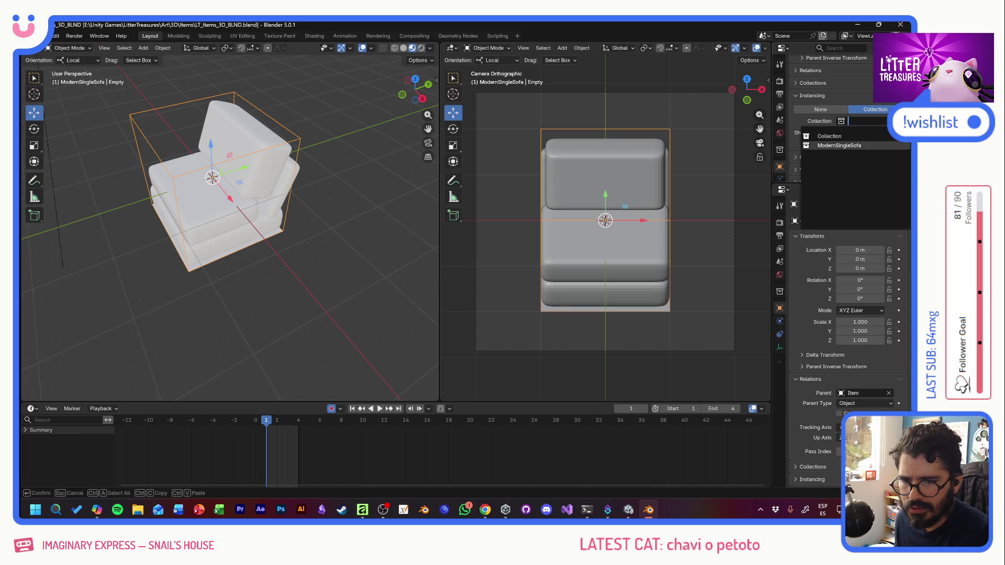
key(Escape)
click(842, 121)
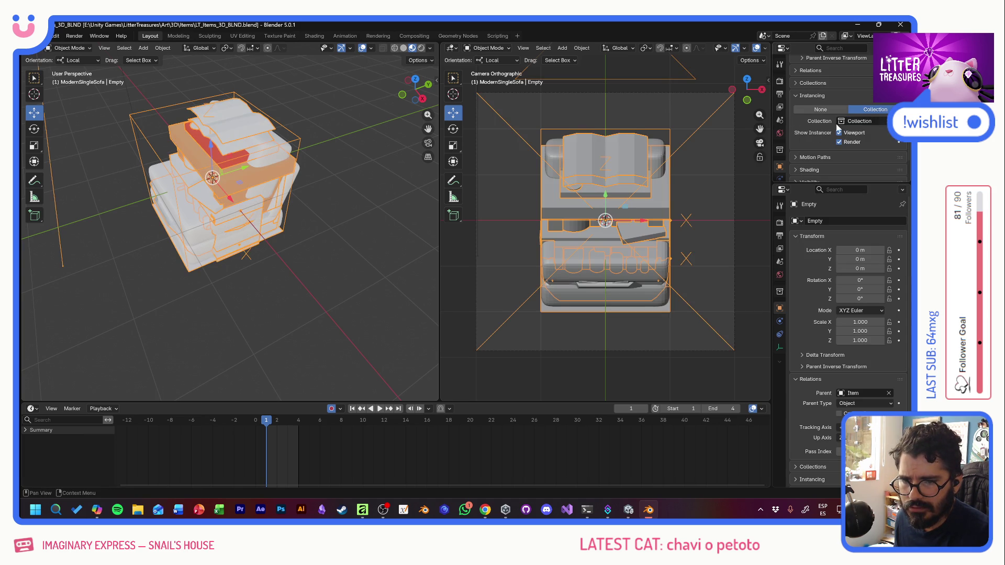
click(840, 122)
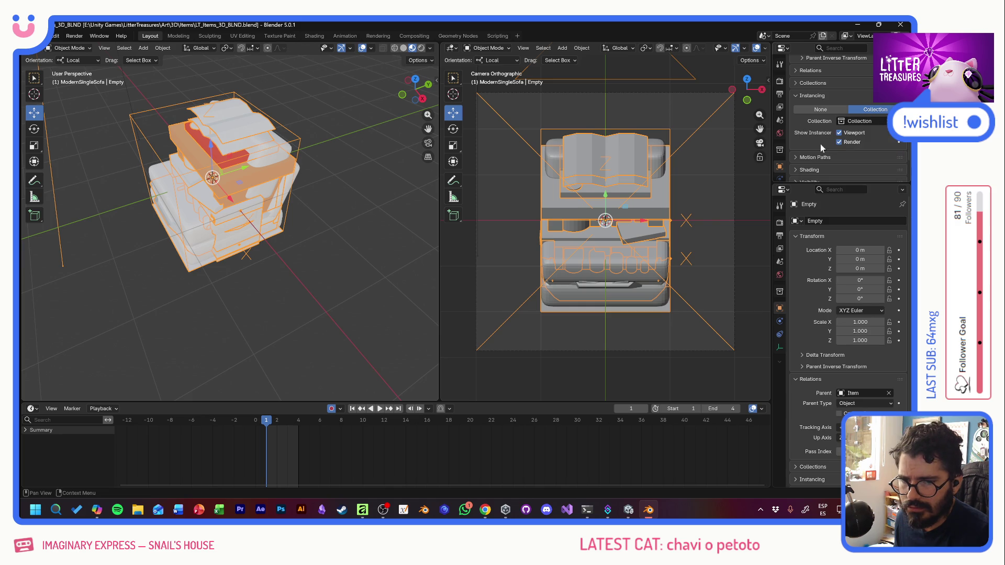
scroll(820, 122, up, 3)
scroll(816, 126, up, 4)
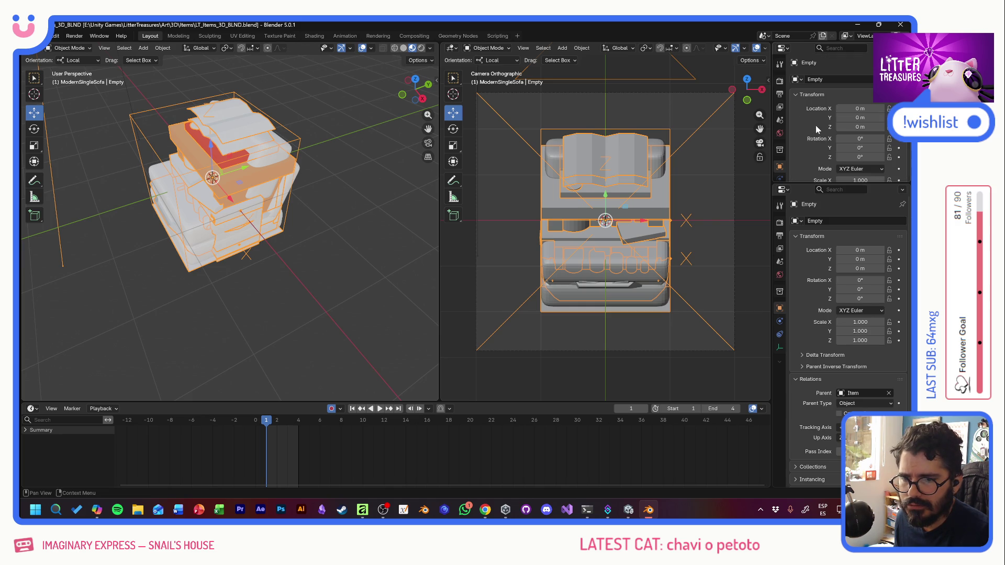
click(783, 49)
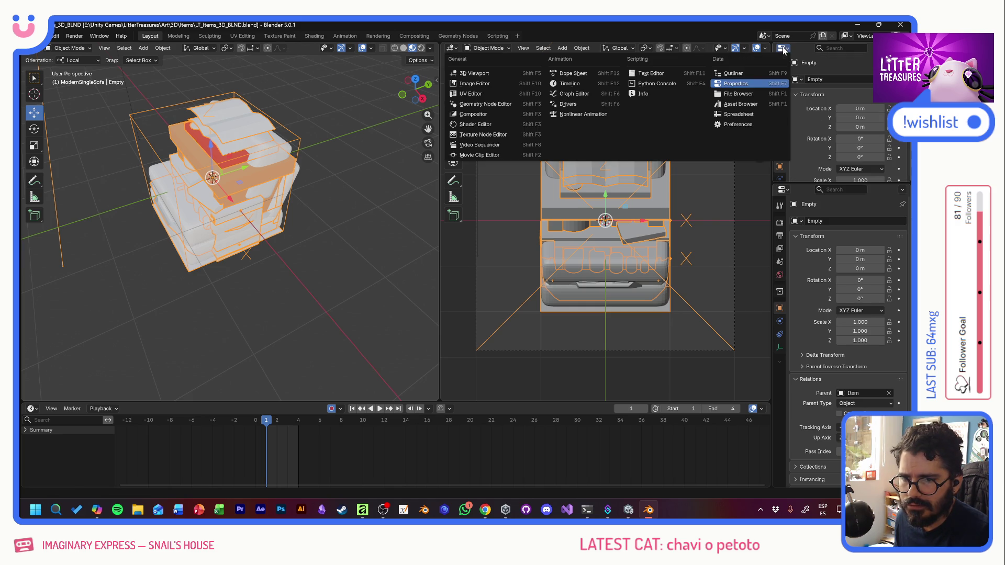
Step: Switch back to the Outliner, select the Empty and clear its instanced props from the view
click(764, 72)
click(820, 126)
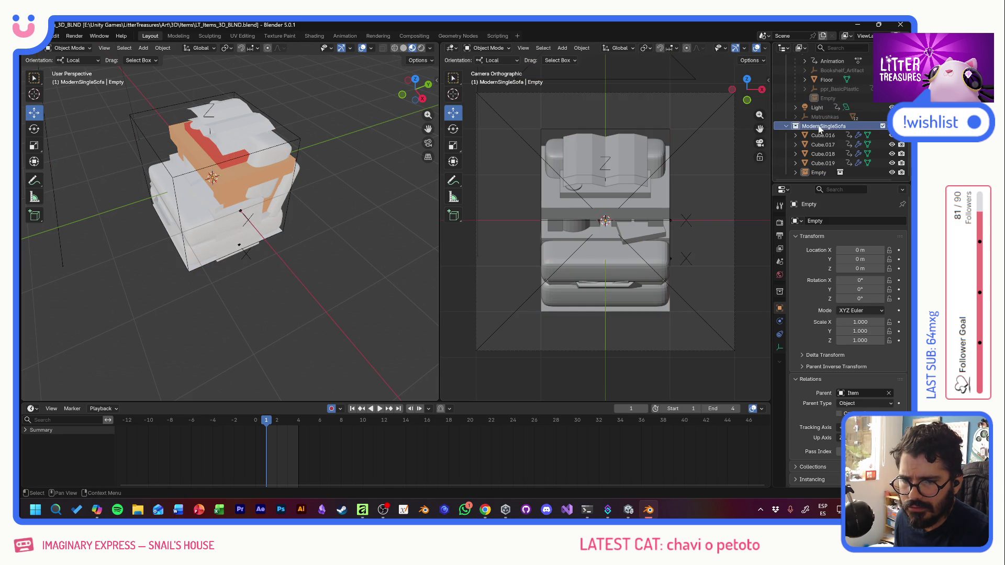
click(821, 172)
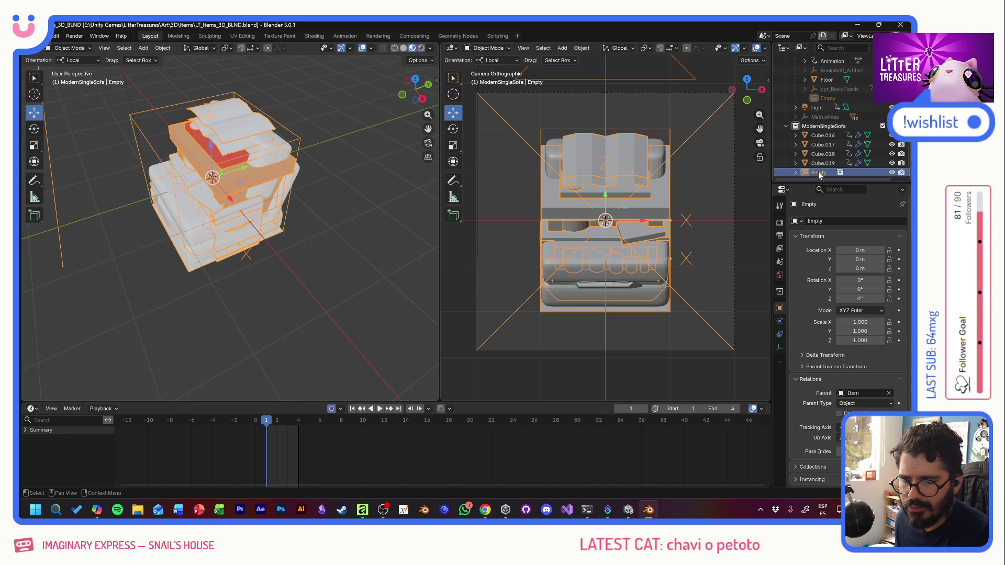
click(852, 115)
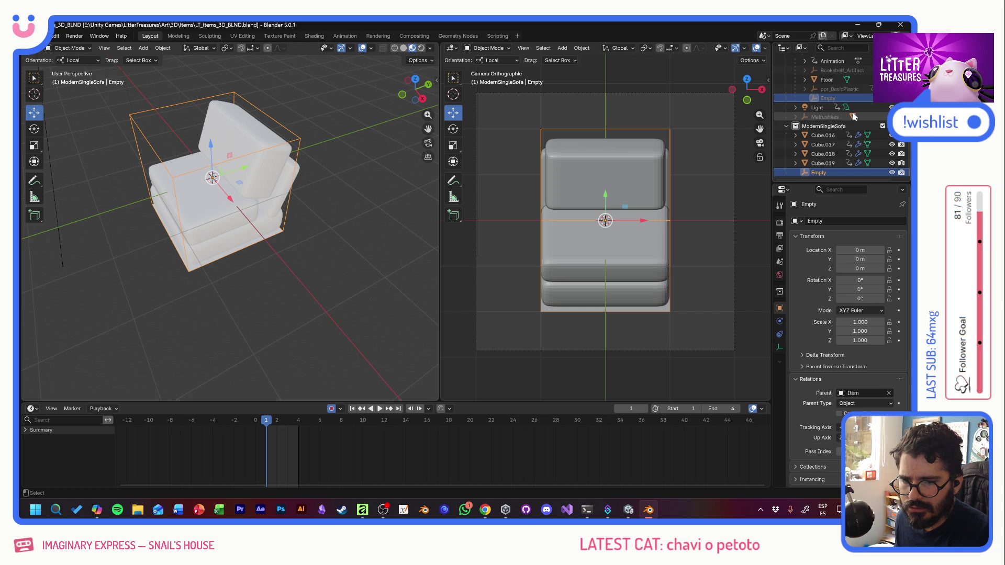
Step: Drag the Empty out of ModernSingleSofa and reparent it under Item
drag(825, 97, 821, 117)
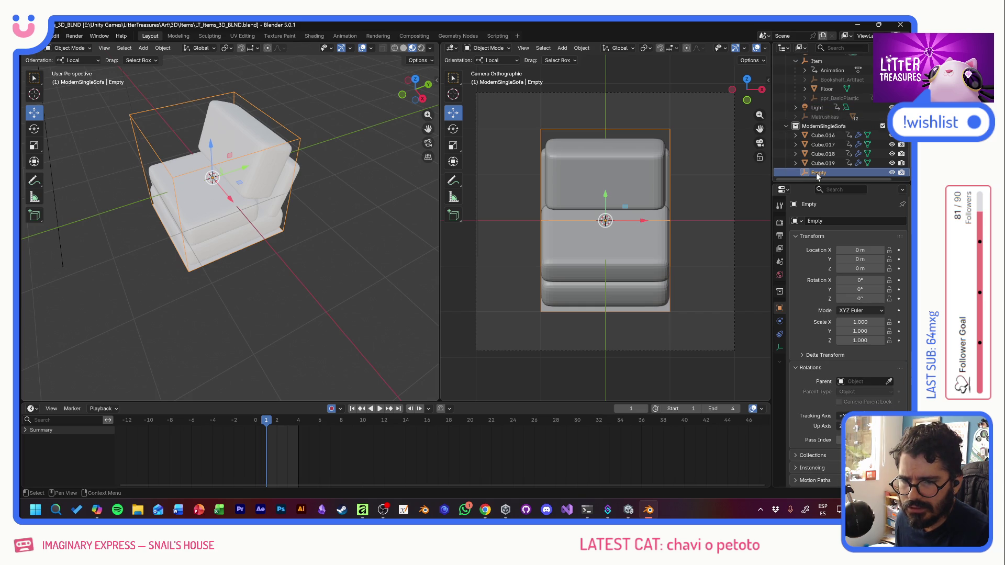
drag(815, 173, 821, 63)
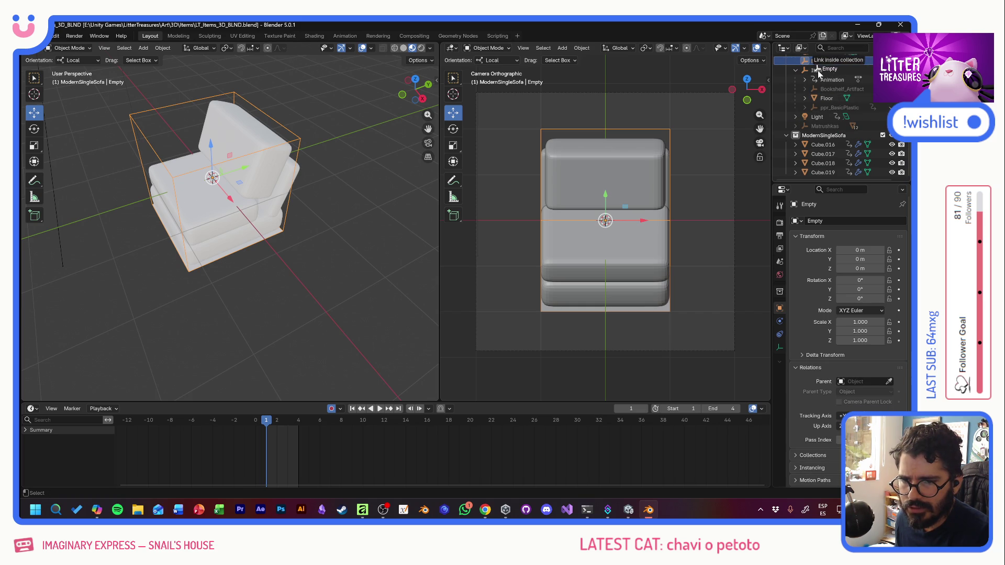
drag(818, 61, 818, 70)
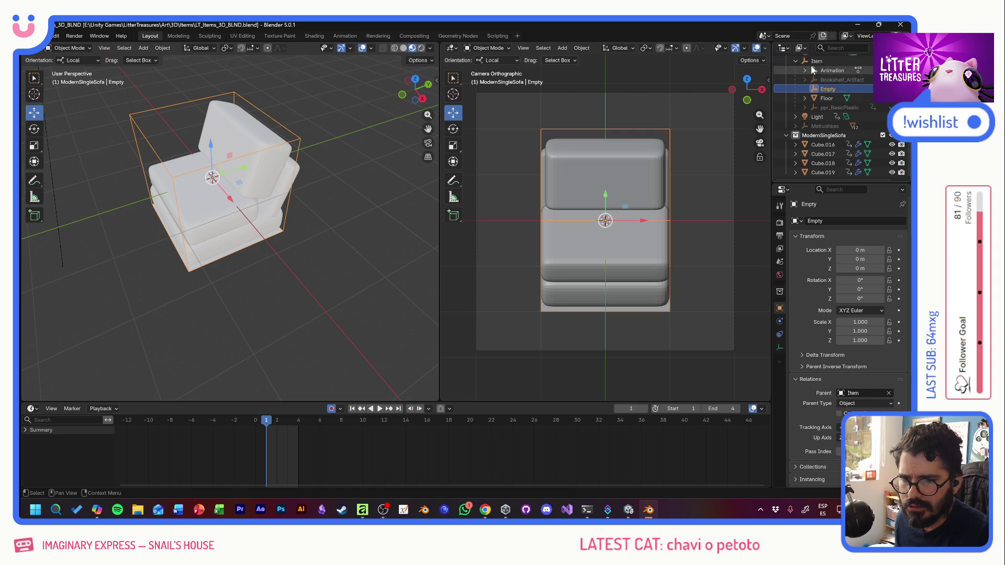
click(788, 51)
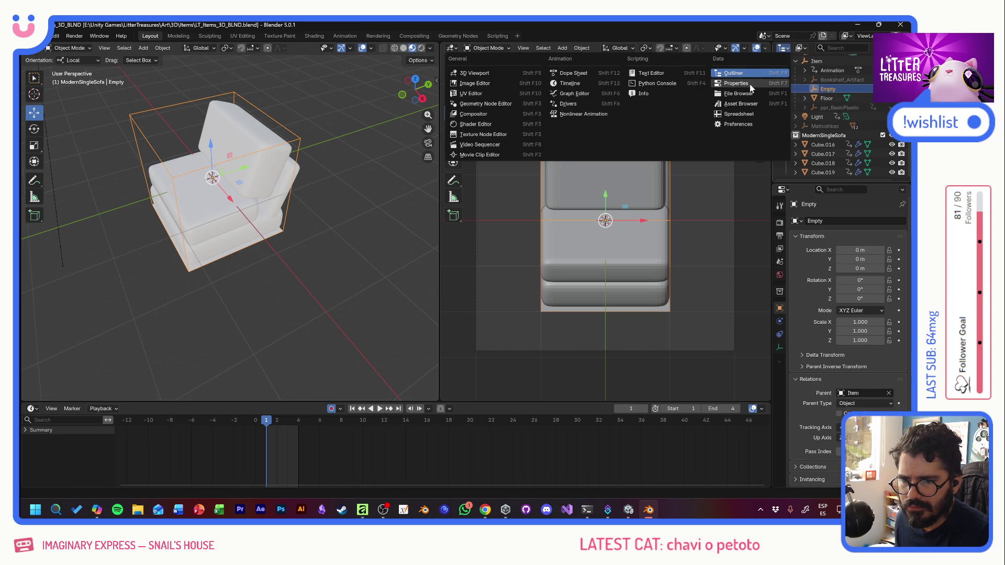
Step: Set the Empty to instance the ModernSingleSofa collection in Properties
click(746, 79)
scroll(810, 137, down, 2)
click(874, 110)
click(841, 145)
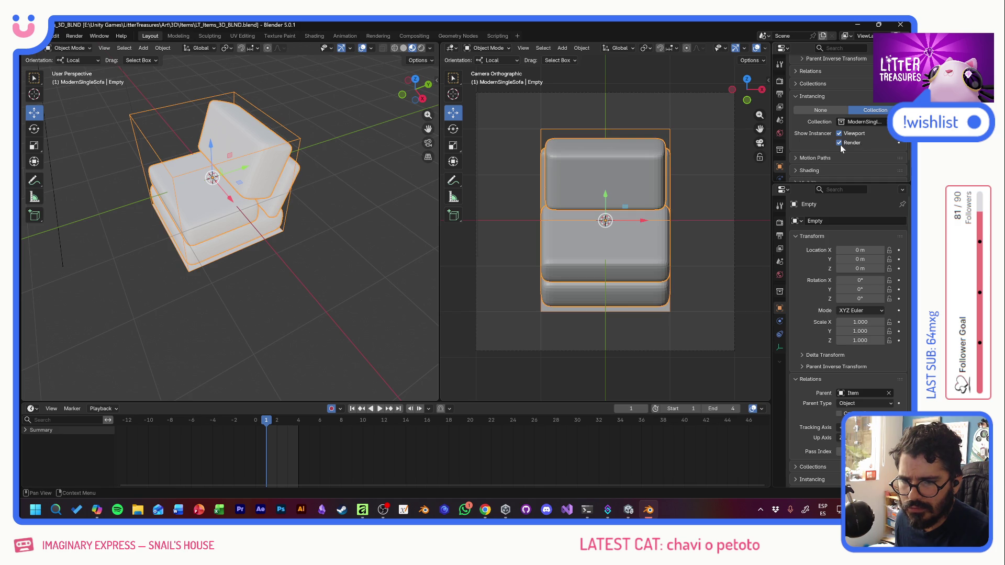
scroll(801, 125, up, 5)
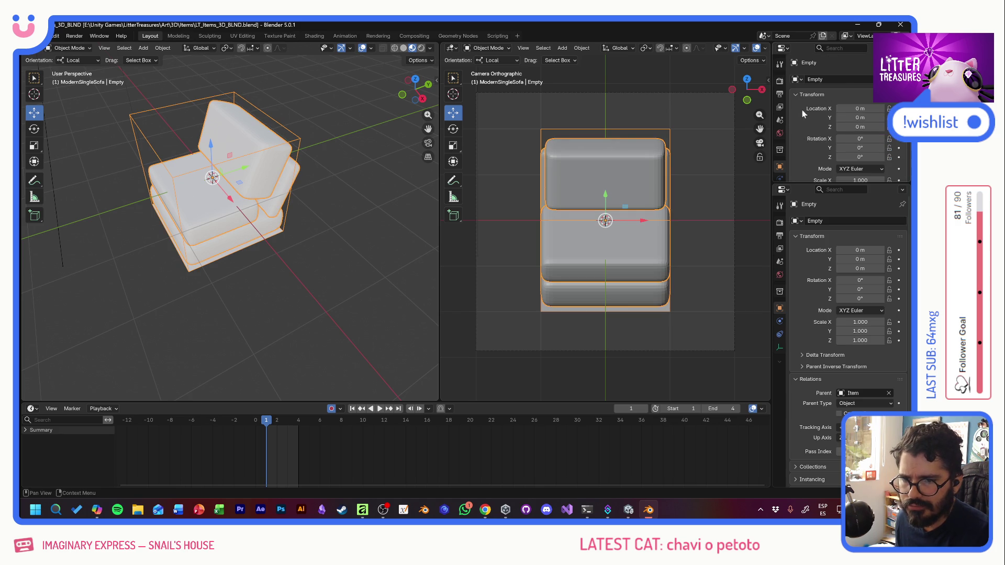
Step: Return the area to the Outliner and scrub the timeline to frame 3
click(786, 51)
click(759, 73)
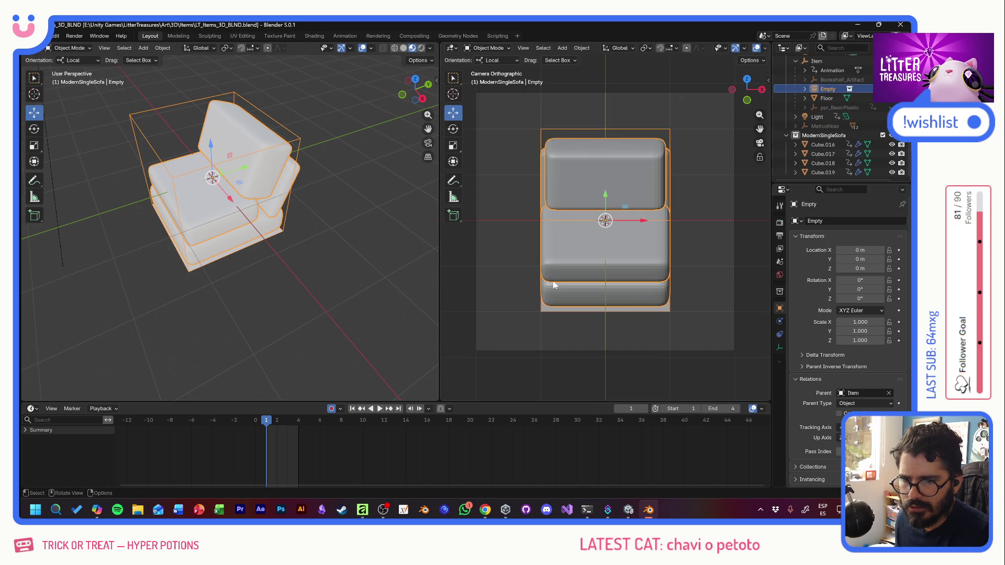
click(277, 421)
mouse_move(277, 422)
mouse_down()
mouse_move(288, 423)
mouse_move(265, 428)
mouse_up()
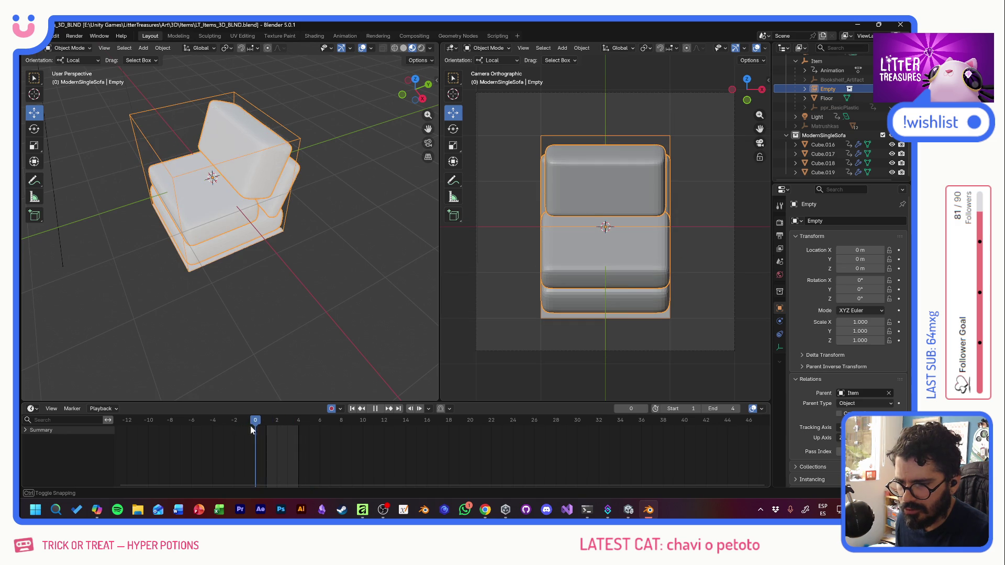
Step: Exclude the original ModernSingleSofa from the view layer and scrub the instanced sofa across frames 1–4
click(883, 135)
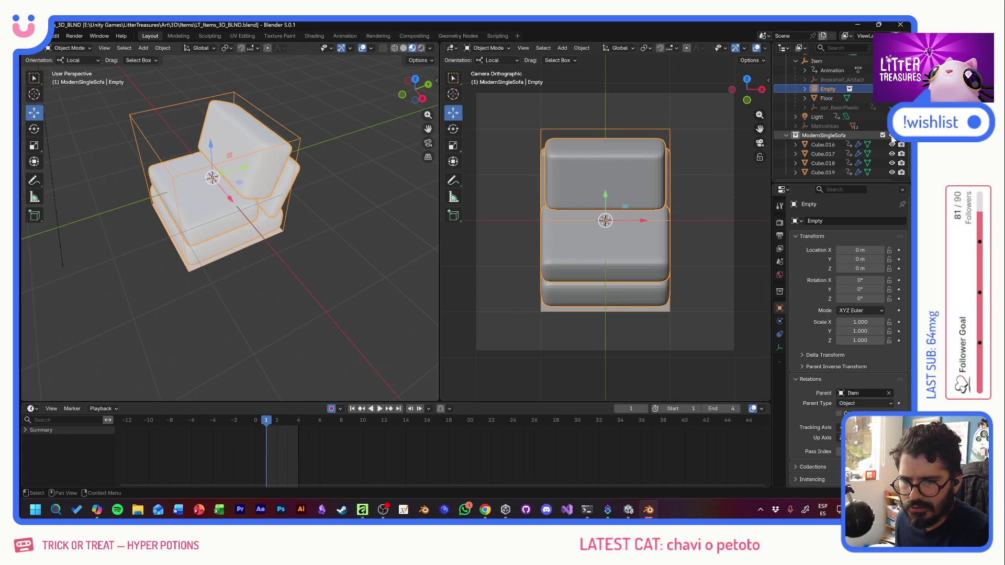
click(883, 135)
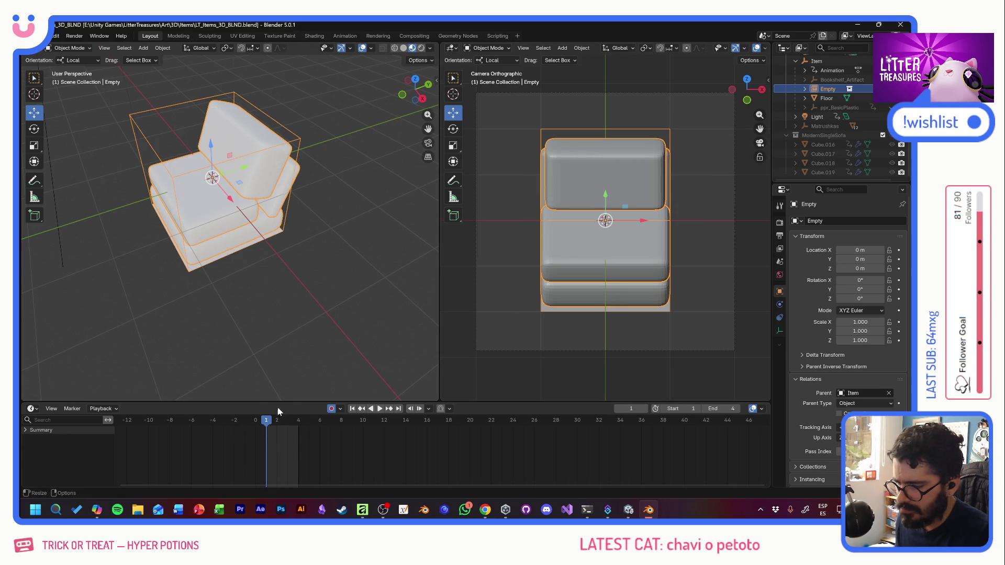
mouse_move(265, 424)
mouse_down()
mouse_move(296, 424)
mouse_move(265, 424)
mouse_move(278, 424)
mouse_up()
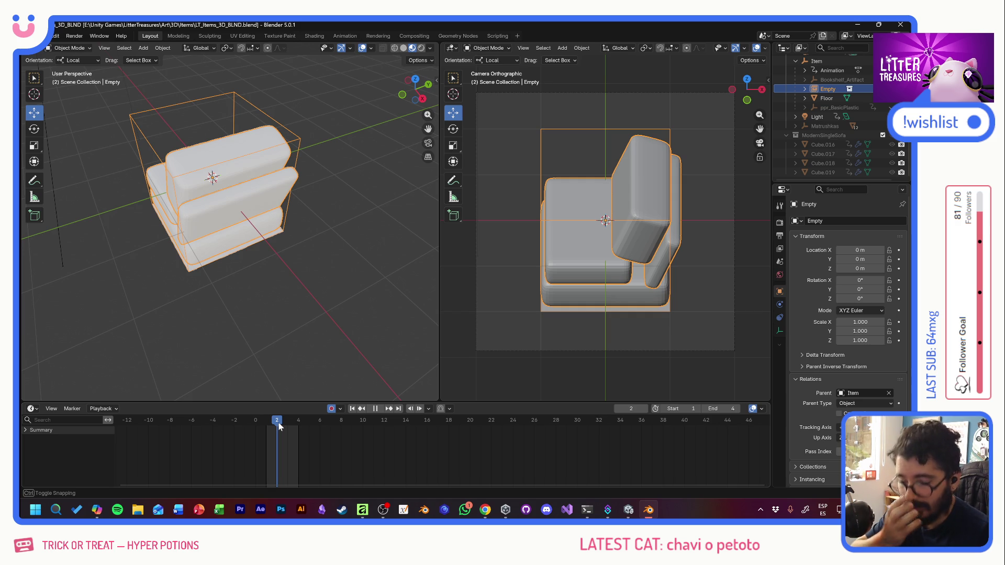
click(283, 422)
mouse_move(284, 422)
mouse_down()
mouse_move(266, 425)
mouse_move(290, 426)
mouse_up()
drag(304, 426, 271, 432)
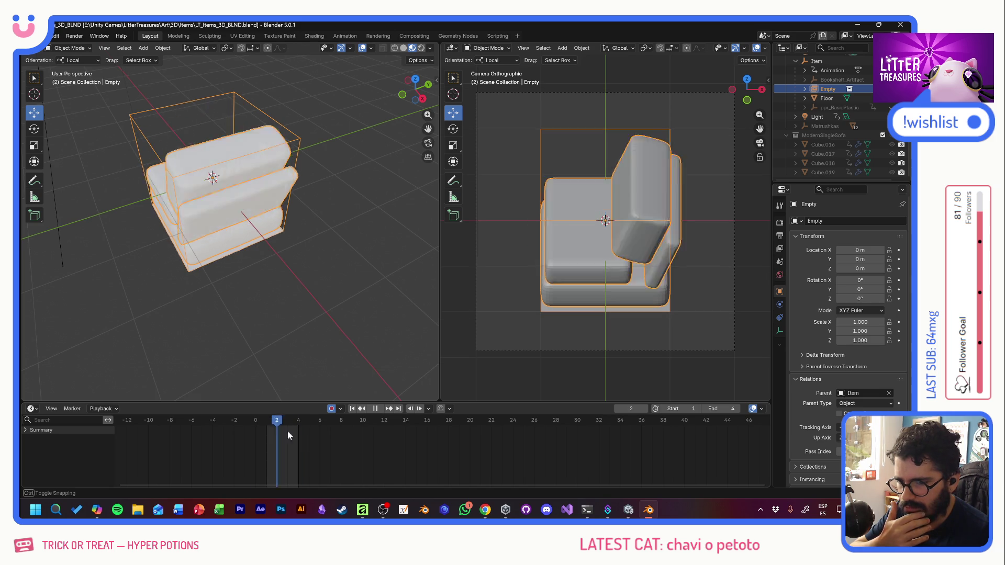
mouse_move(270, 431)
mouse_down()
mouse_move(297, 435)
mouse_move(267, 436)
mouse_up()
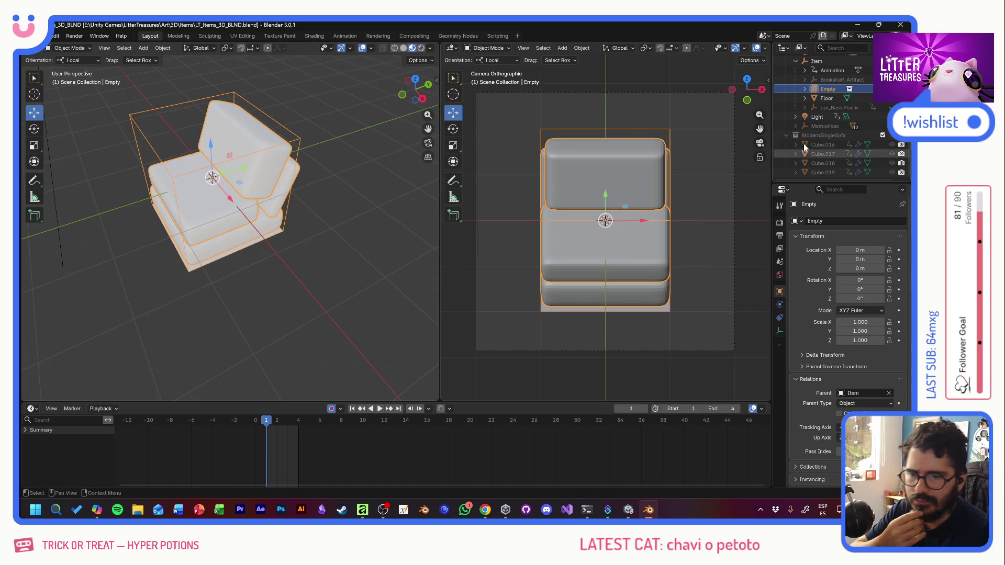
scroll(820, 139, up, 3)
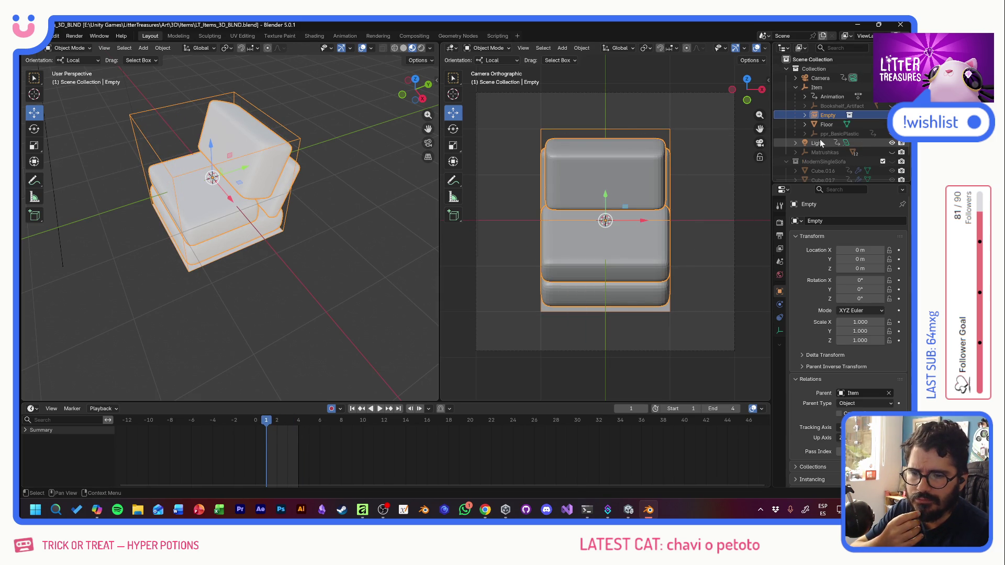
Step: Expand the Empty to show its instanced ModernSingleSofa, then switch to the Affinity sprite atlas
right_click(850, 117)
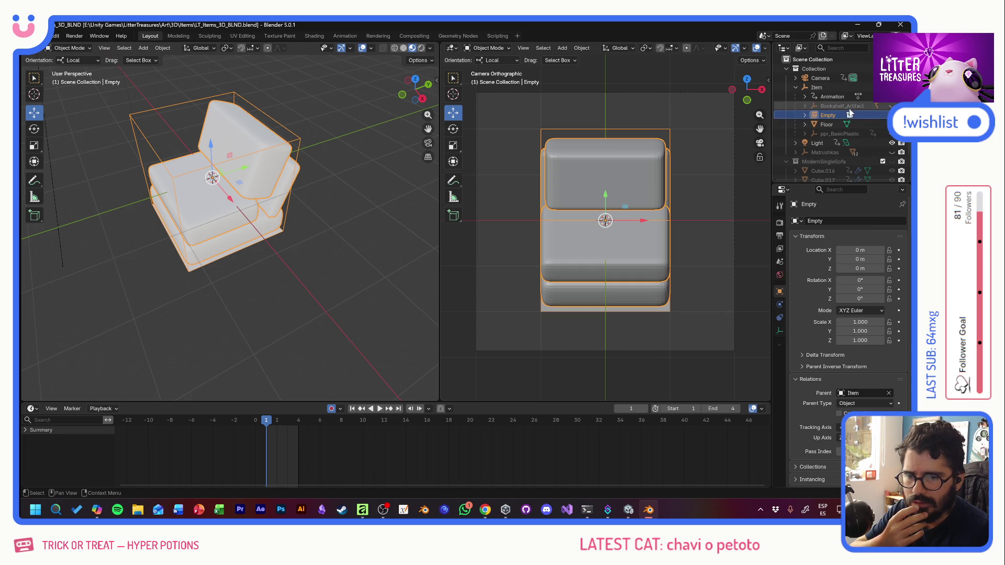
click(805, 115)
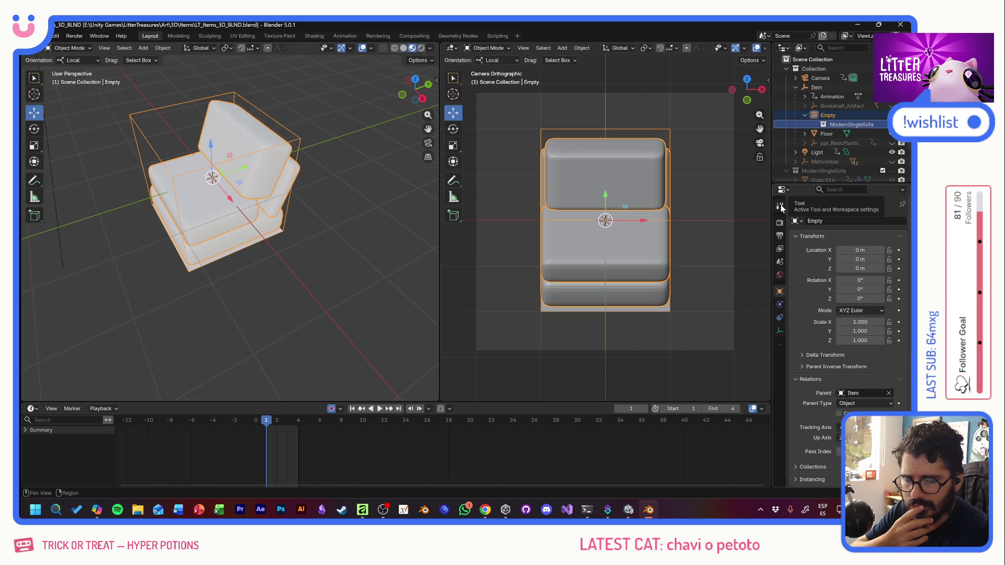
key(alt+Tab)
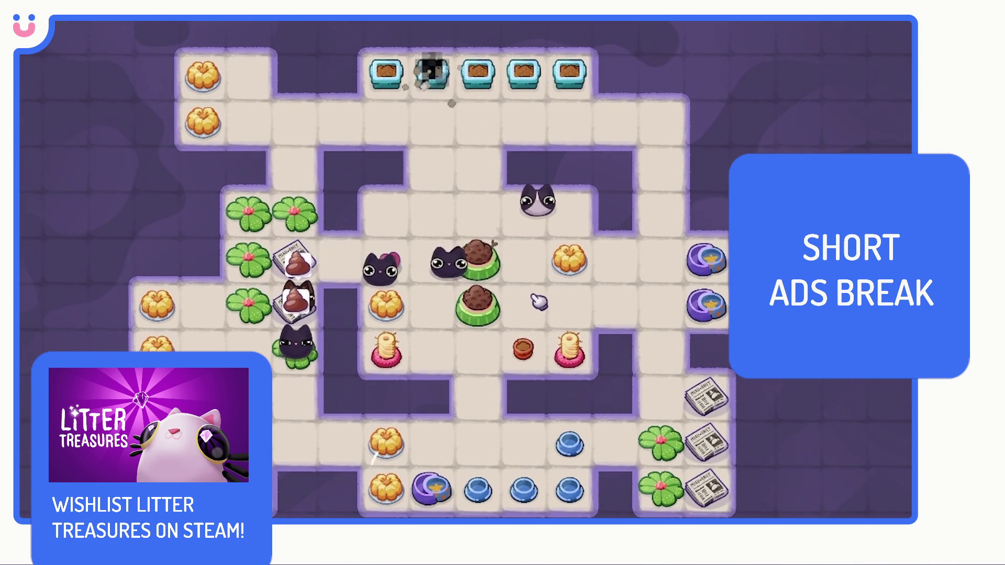
Step: From the food bowl's actions, scoop litter boxes to uncover Miau Daily, Pot Soil and Scratch Pole rewards
click(711, 256)
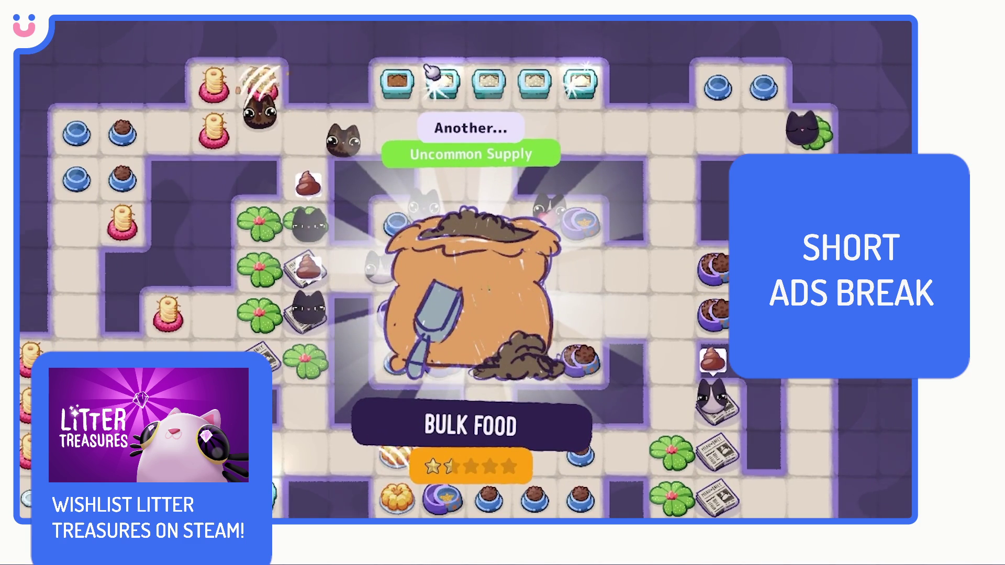
click(445, 92)
mouse_move(472, 196)
mouse_down()
mouse_move(464, 259)
mouse_move(556, 346)
mouse_up()
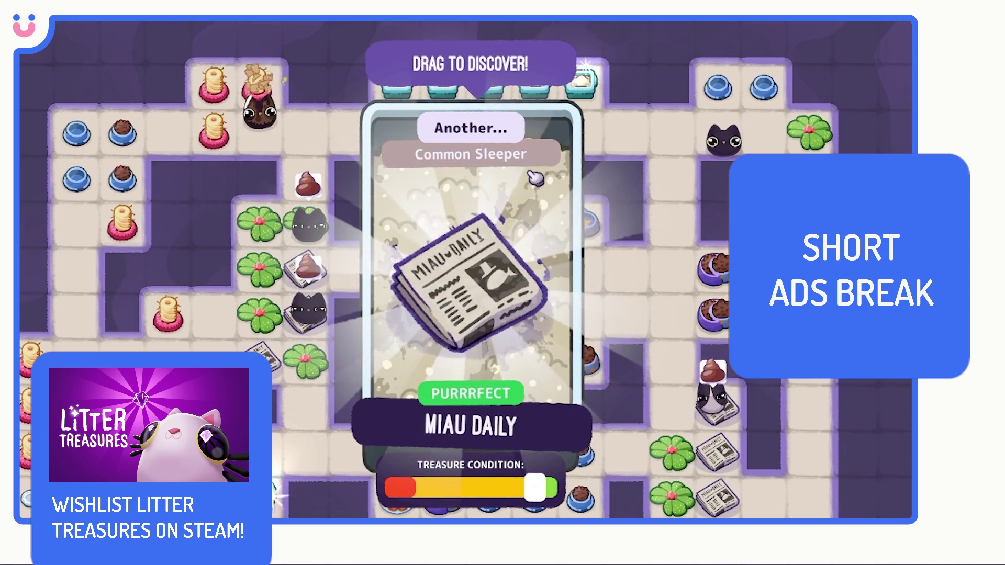
click(585, 86)
mouse_move(471, 204)
mouse_down()
mouse_move(455, 287)
mouse_move(535, 337)
mouse_up()
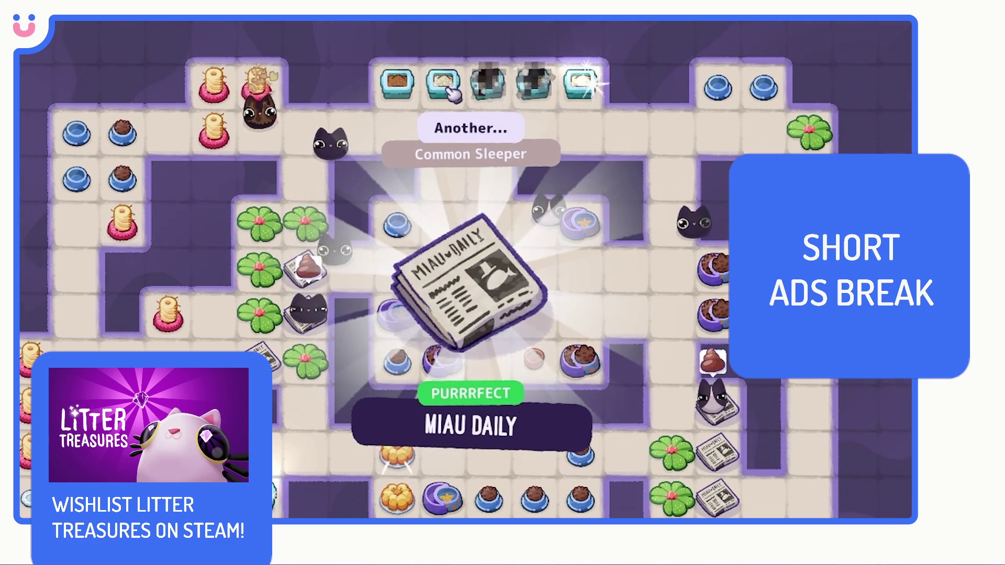
click(445, 86)
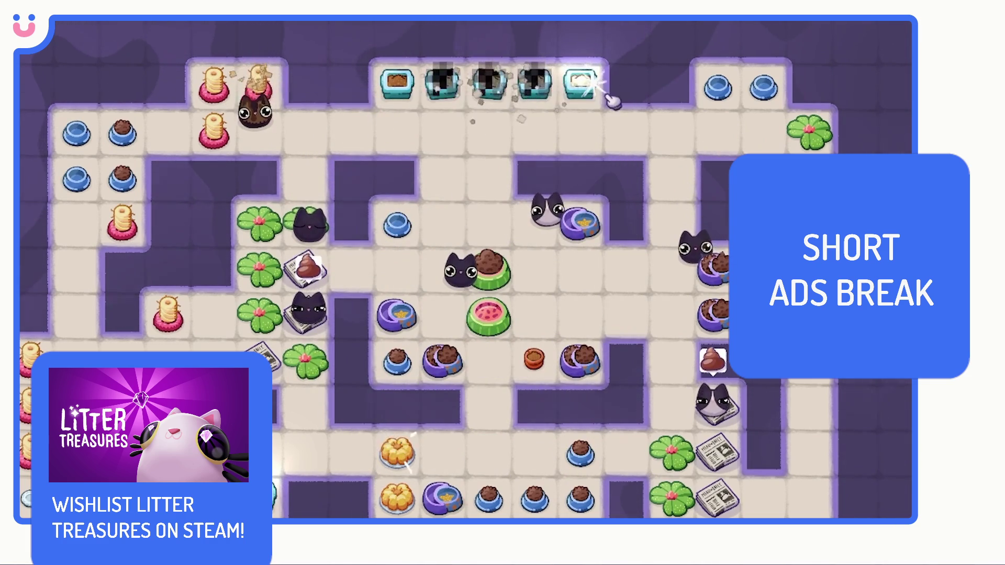
click(585, 86)
drag(466, 272, 543, 342)
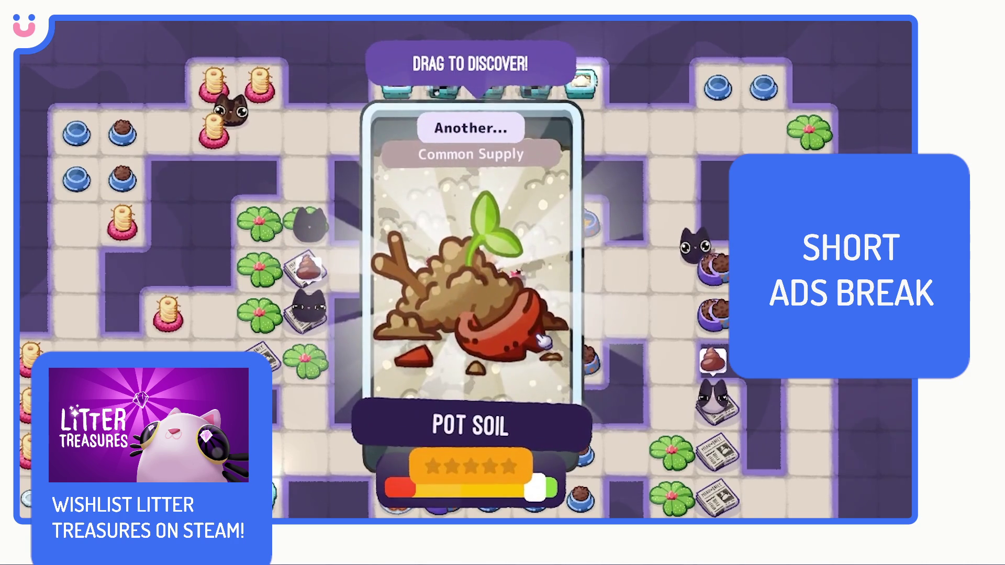
click(498, 297)
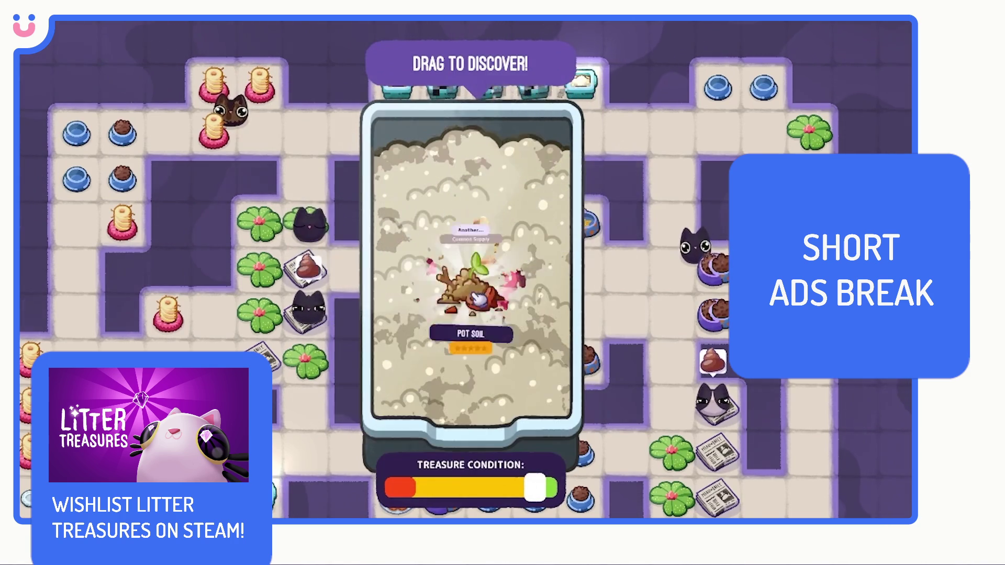
drag(472, 291, 542, 363)
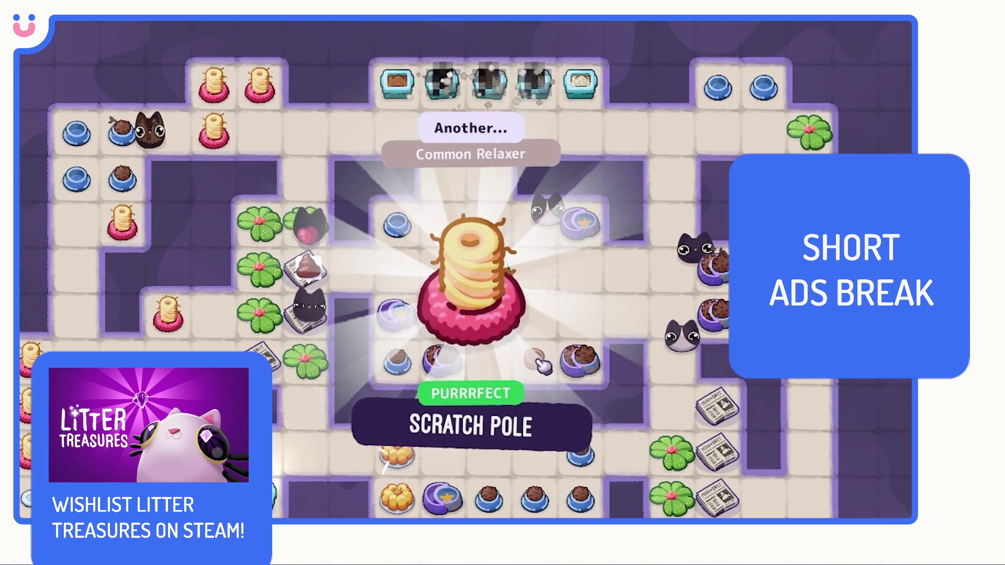
click(542, 363)
Step: Uncover another Miau Daily, place two scratch poles, then scoop Generic Food and Miau Daily
drag(425, 237, 518, 338)
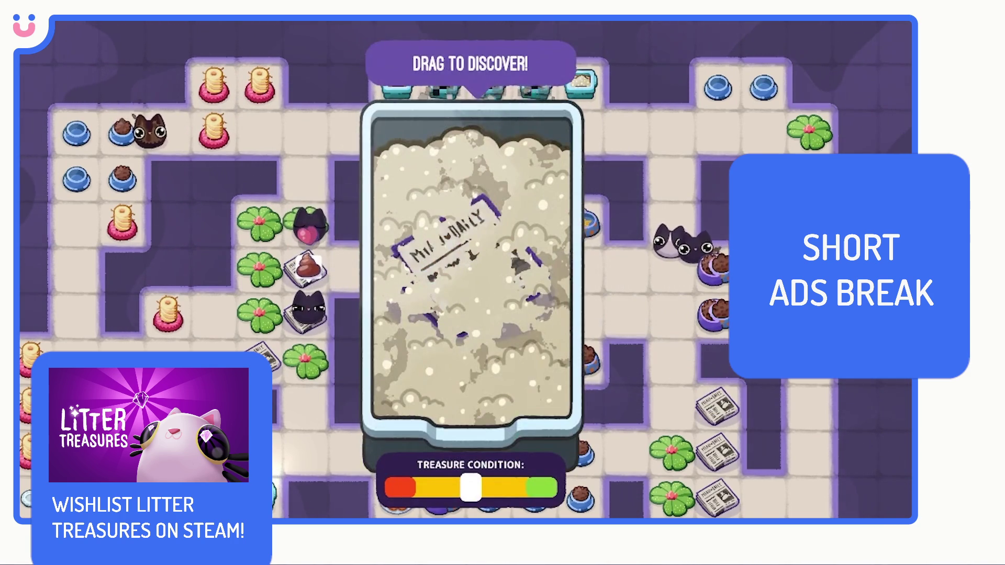
drag(440, 236, 470, 288)
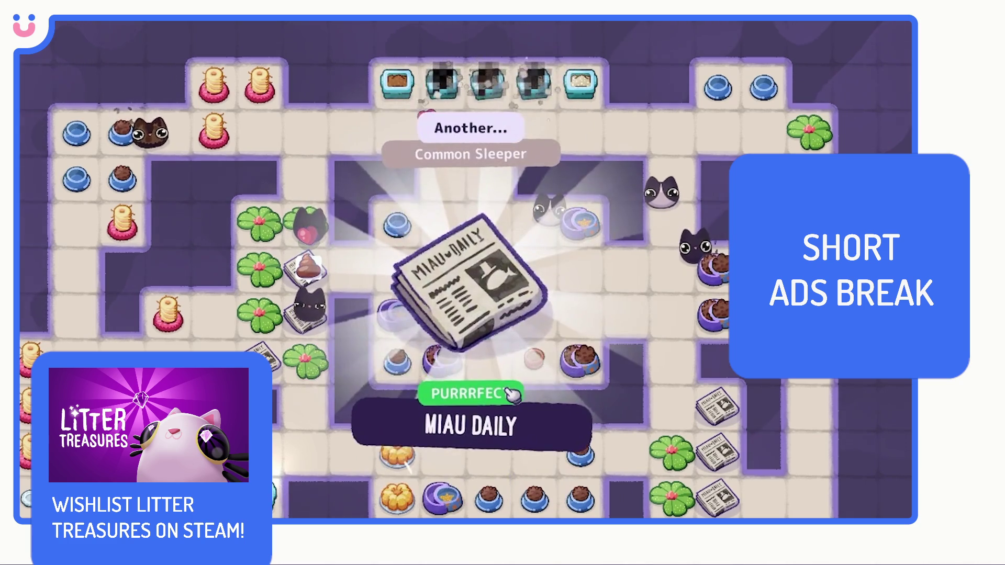
click(512, 397)
click(397, 223)
click(396, 354)
drag(616, 287, 521, 333)
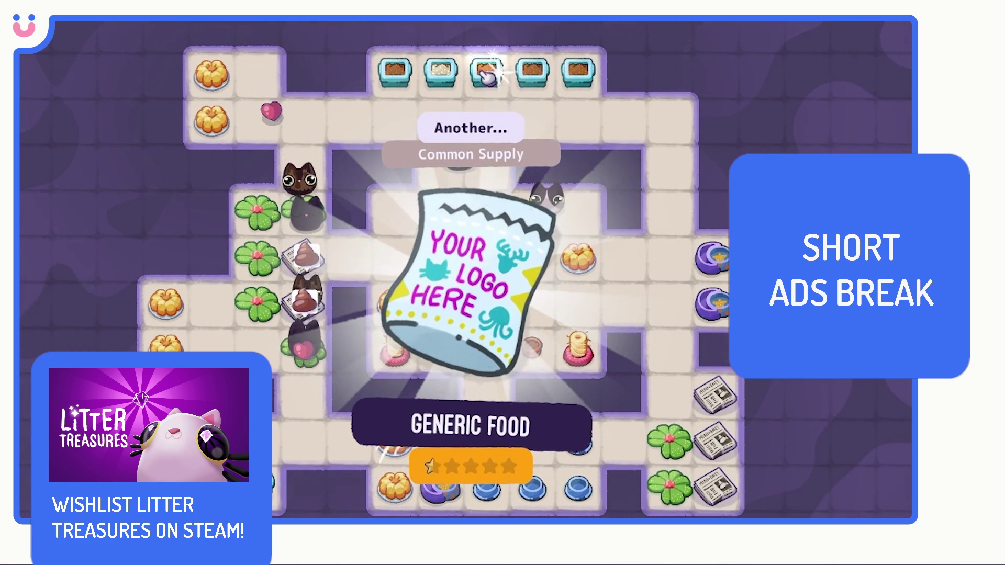
click(500, 82)
drag(460, 291, 512, 339)
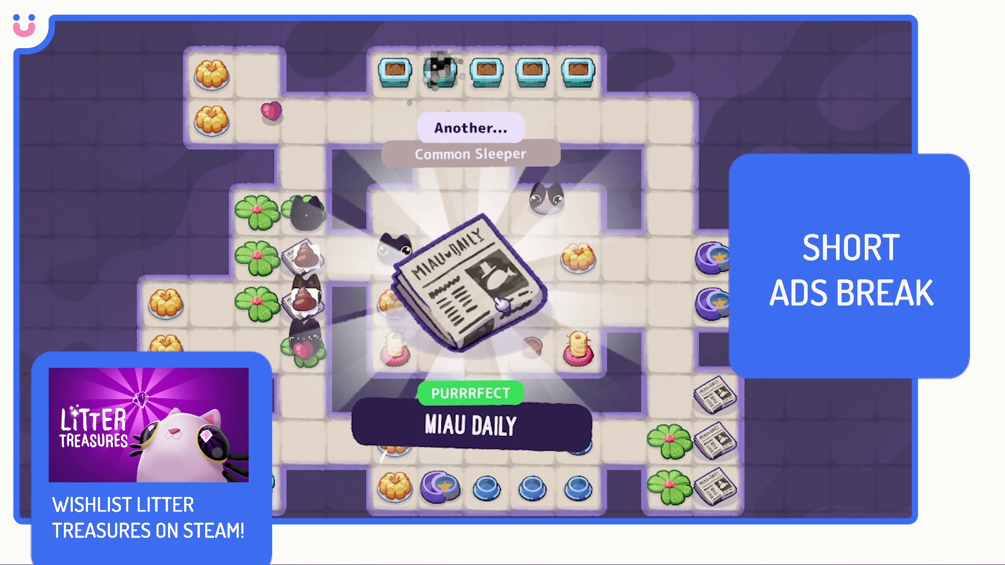
click(500, 302)
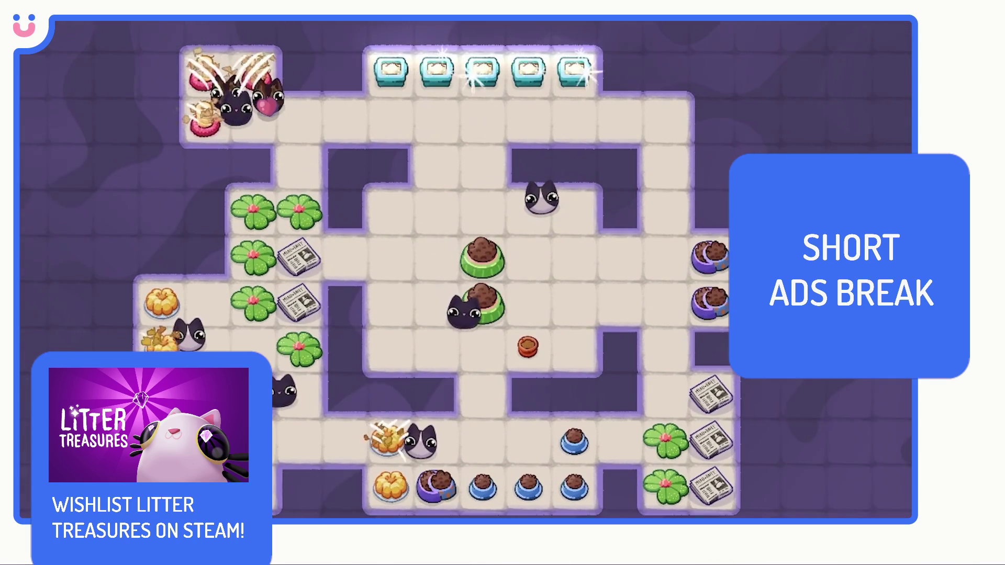
Step: Lay floor tiles down the left column, then scoop Bulk Food and two Miau Daily treasures
click(707, 258)
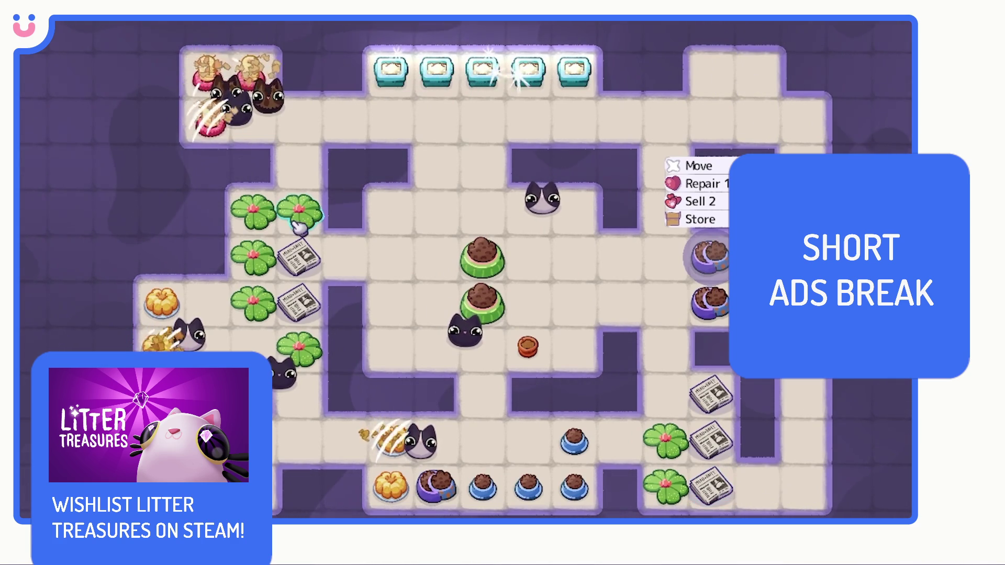
mouse_move(81, 142)
mouse_down()
mouse_move(79, 217)
mouse_move(101, 191)
mouse_move(74, 265)
mouse_move(71, 340)
mouse_move(115, 338)
mouse_up()
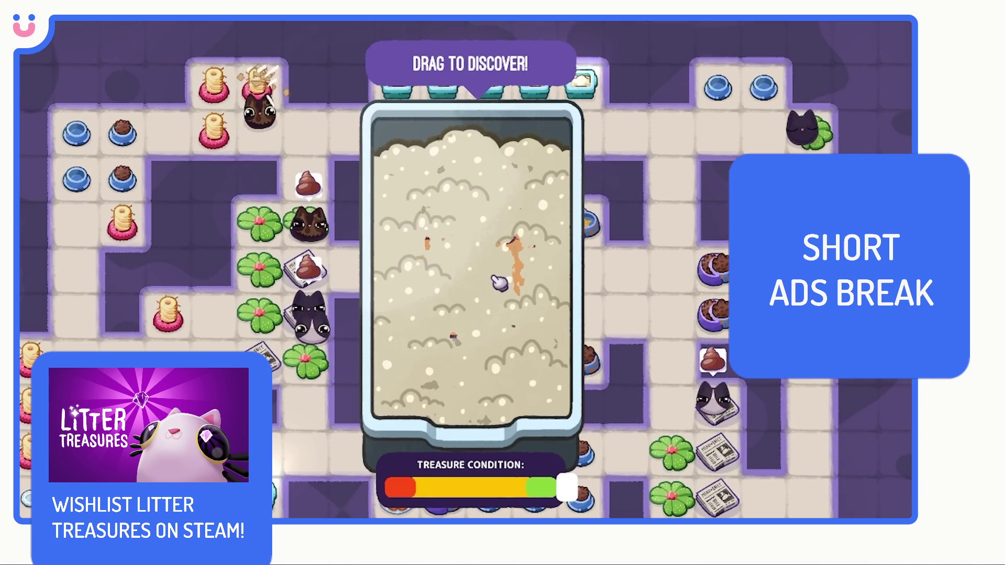
drag(494, 288, 586, 386)
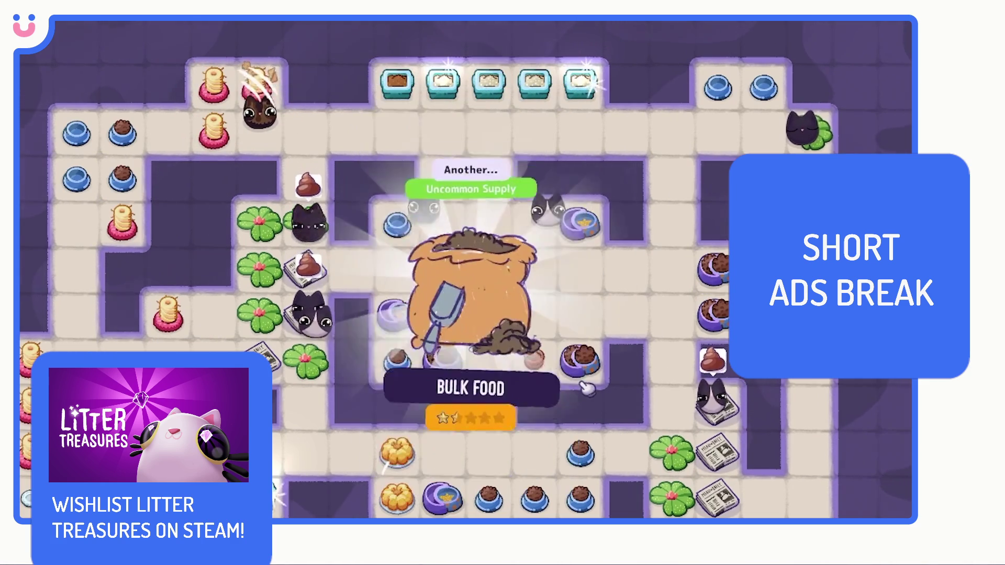
click(446, 90)
drag(449, 259, 553, 342)
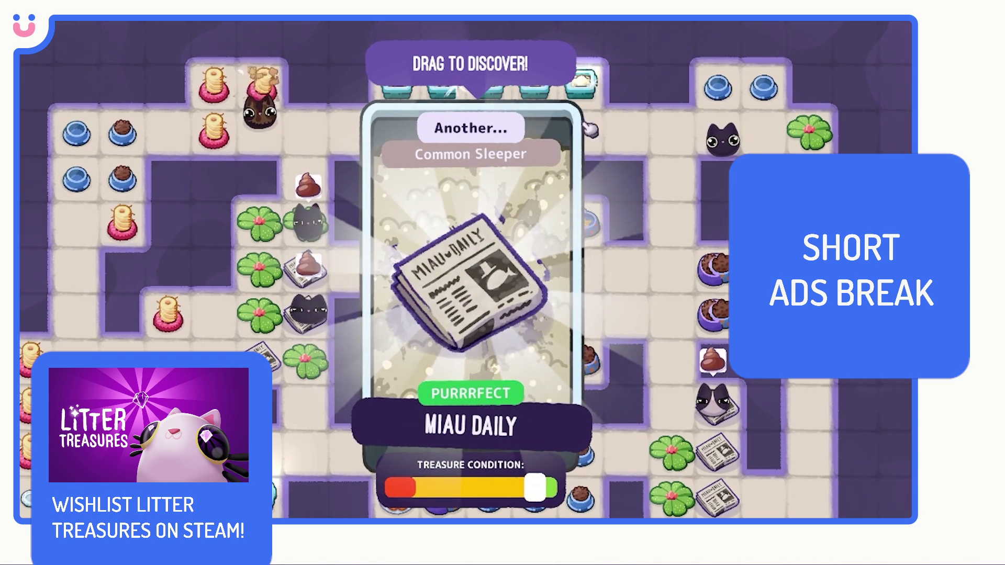
click(585, 89)
drag(452, 260, 460, 287)
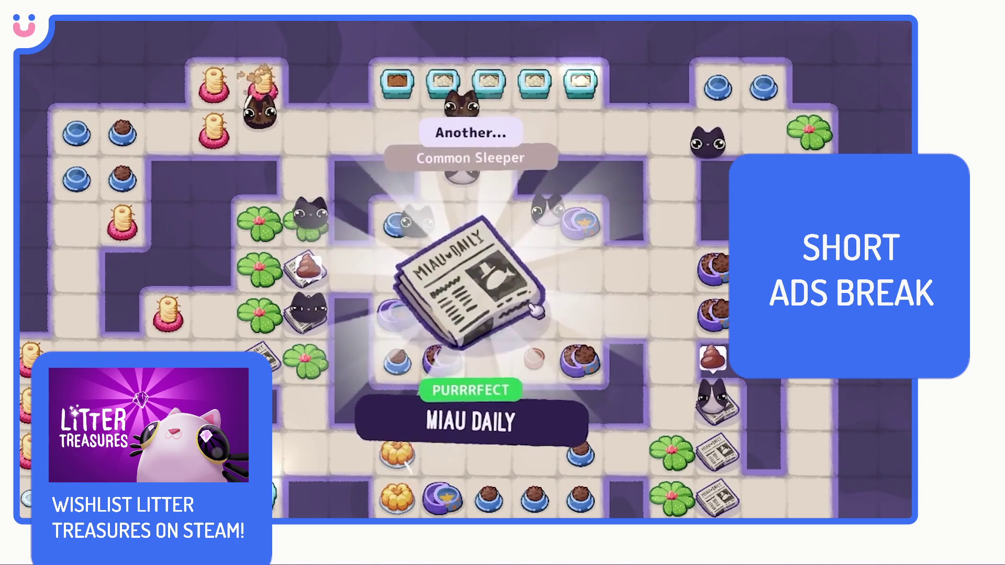
click(448, 88)
Step: Scoop Pot Soil, Scratch Pole and Miau Daily, place two scratch poles, then collect Generic Food and Miau Daily
click(582, 87)
drag(477, 157, 460, 269)
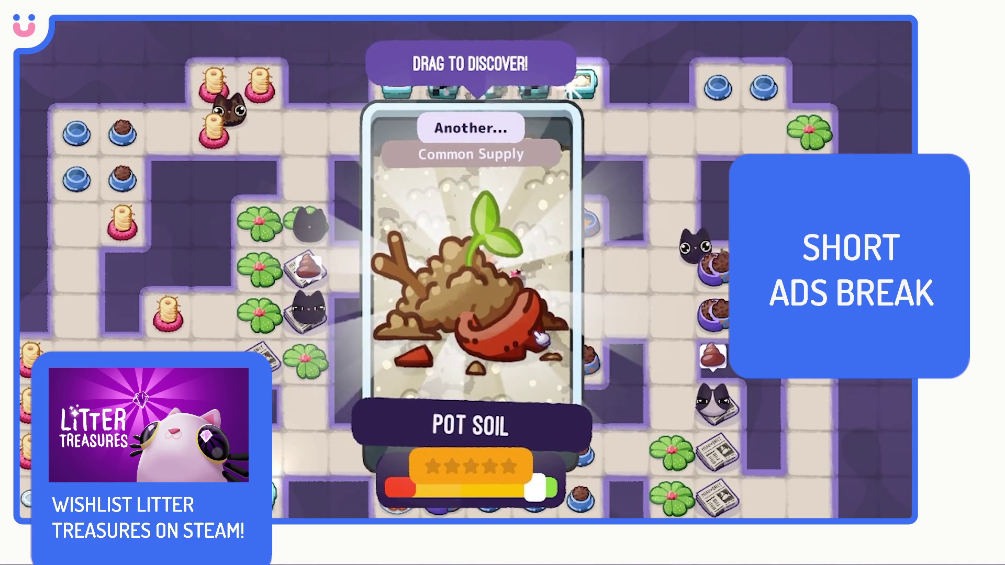
click(503, 297)
drag(482, 291, 471, 291)
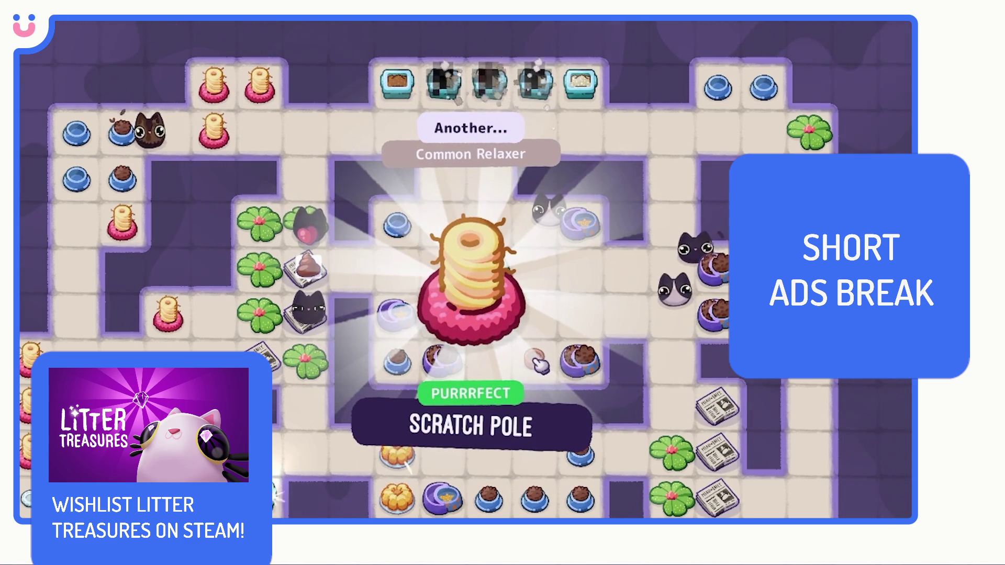
click(542, 67)
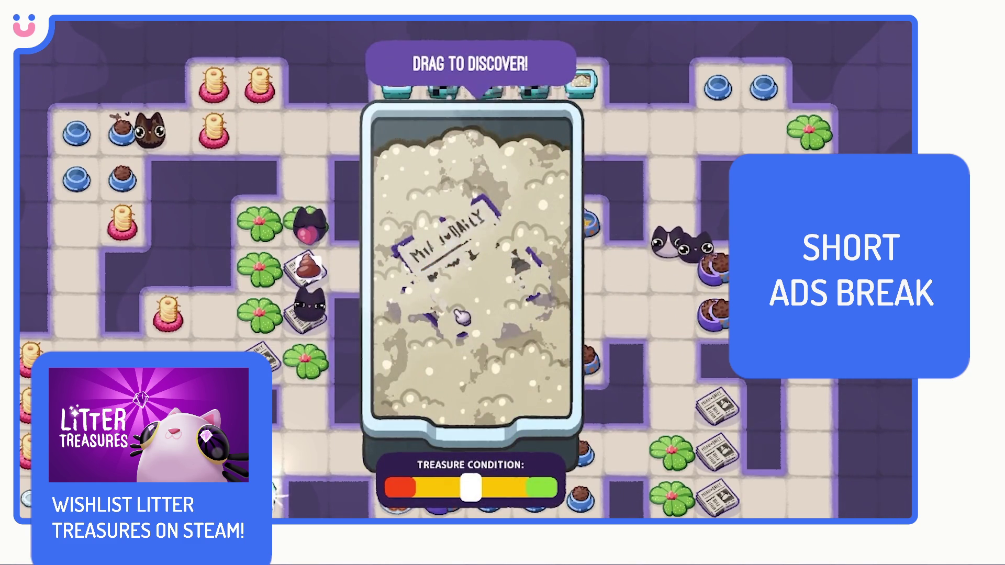
drag(375, 364, 448, 315)
click(526, 395)
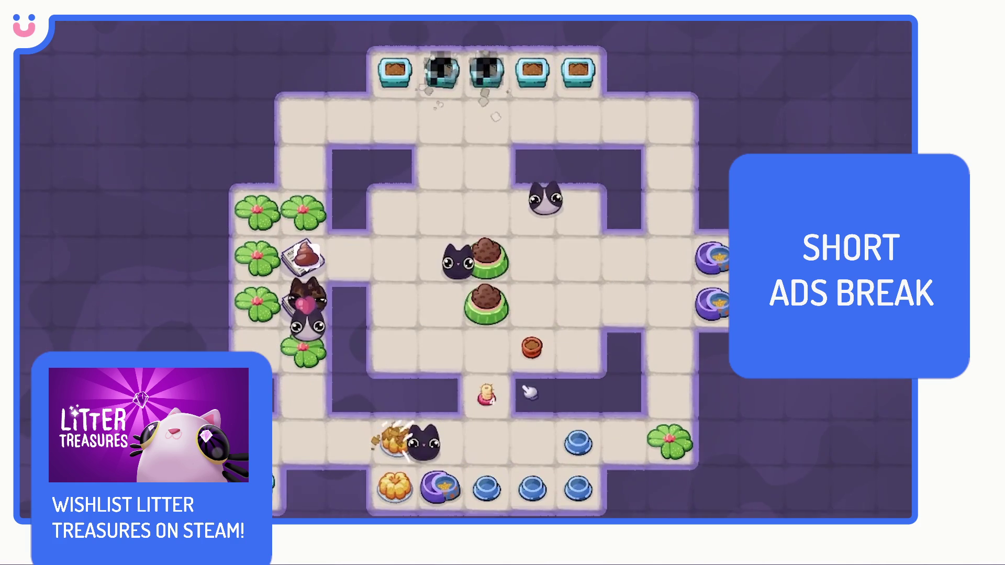
drag(392, 239, 612, 340)
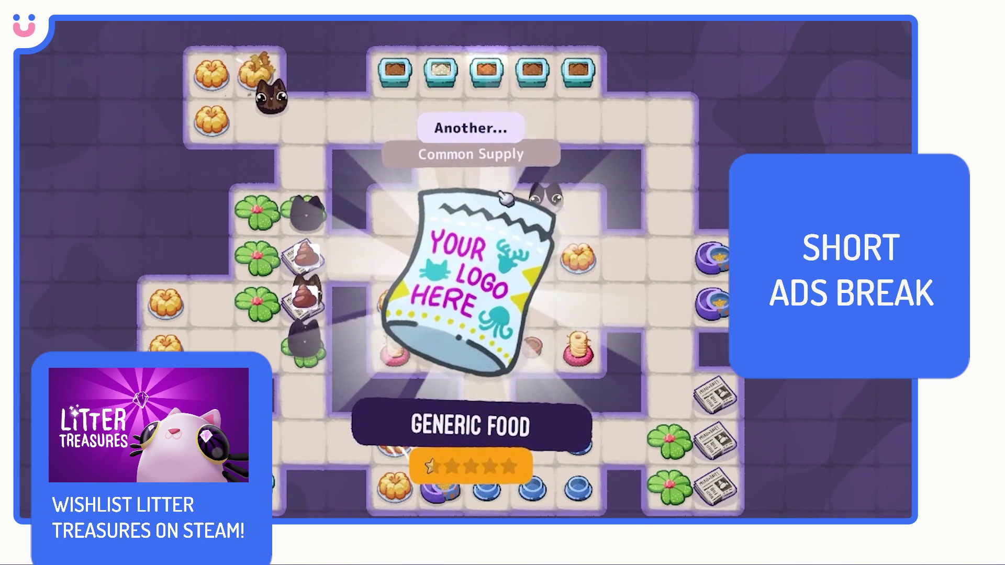
click(488, 74)
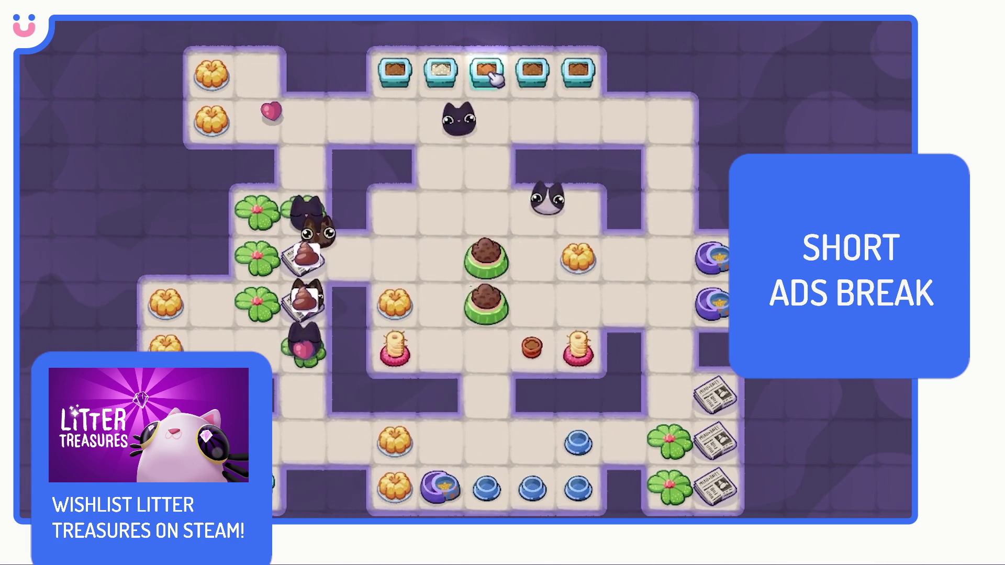
drag(441, 204, 537, 355)
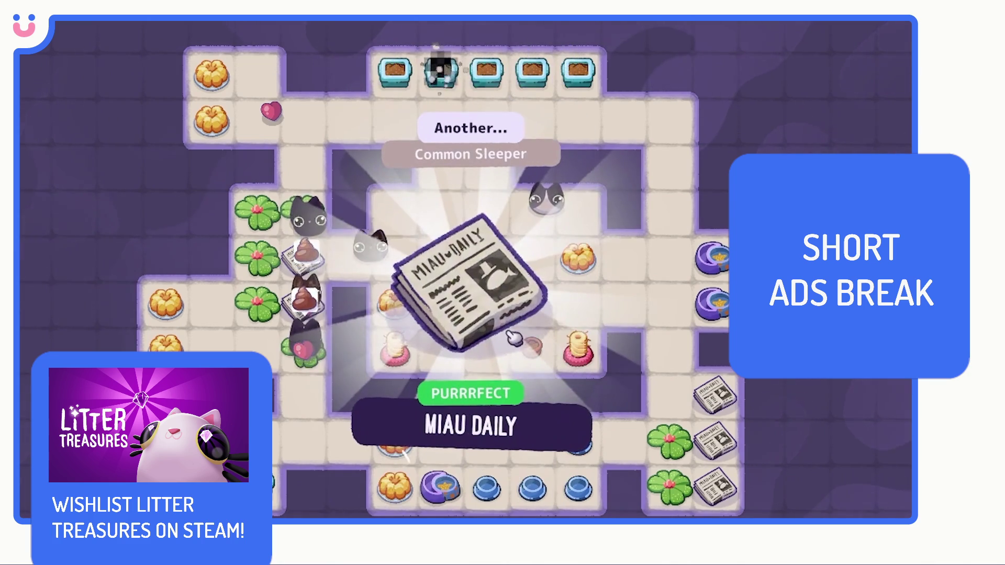
click(500, 302)
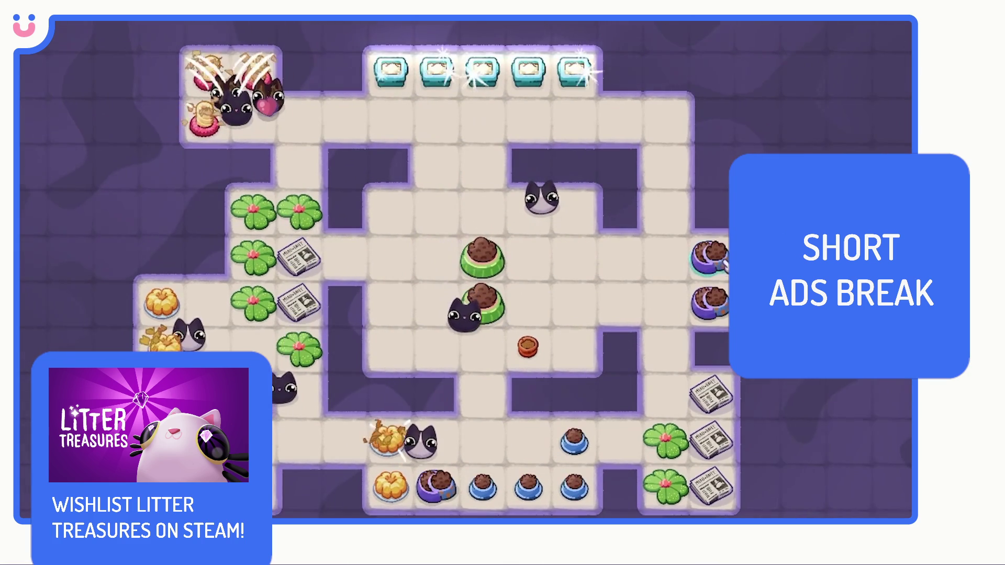
Step: Unlock a floor area on the right and extend the floor down the right and at the top left
click(723, 265)
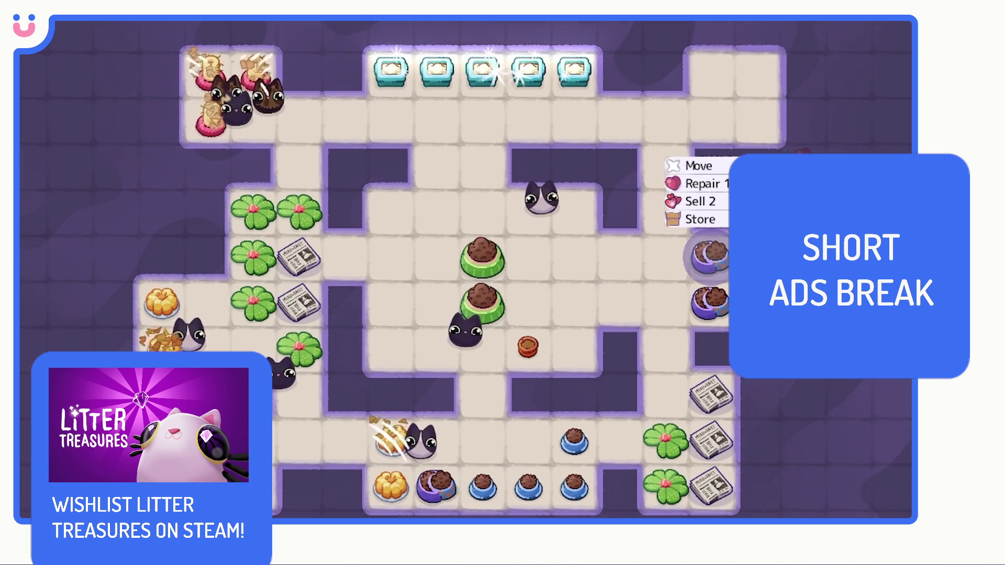
click(817, 126)
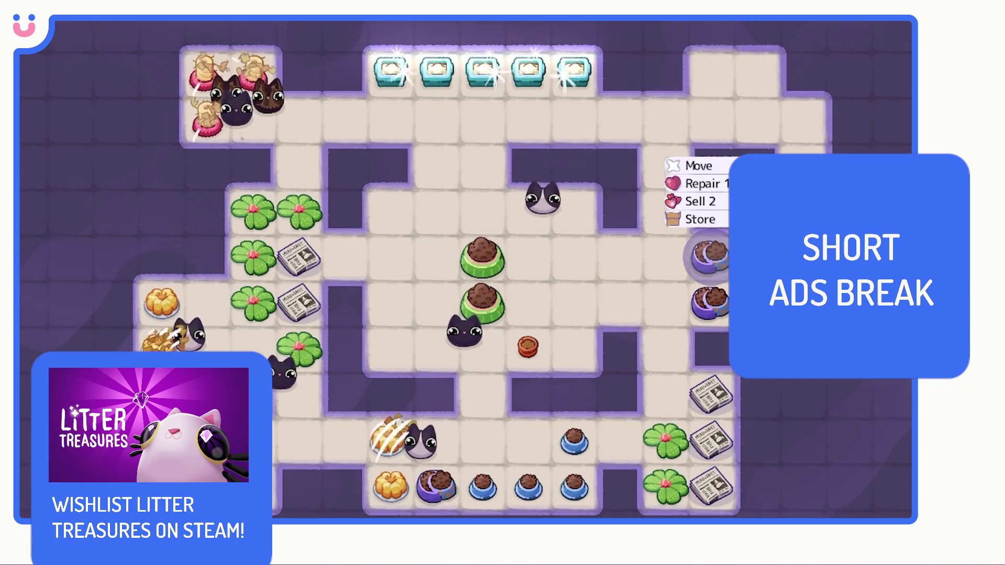
drag(801, 401, 766, 494)
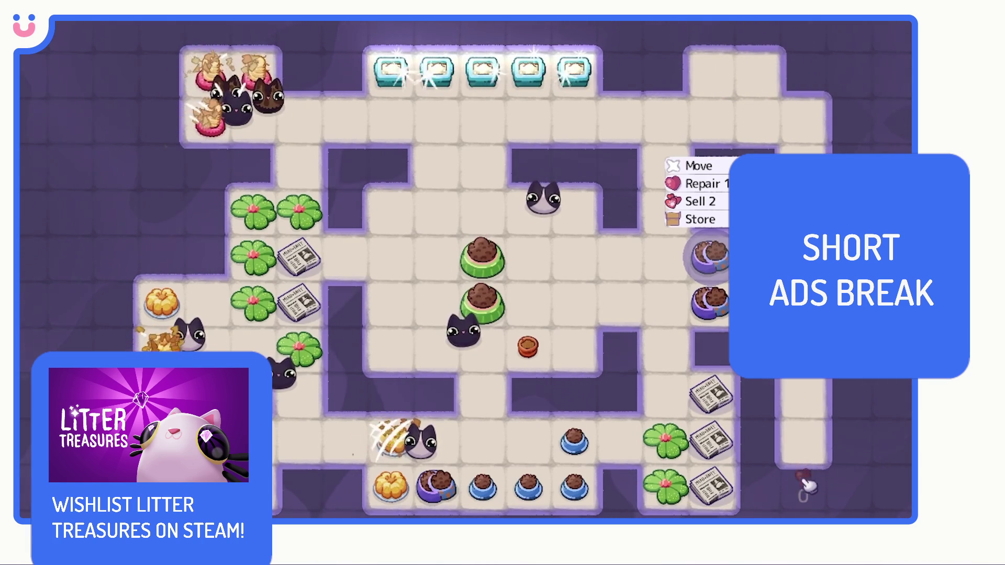
mouse_move(177, 118)
mouse_down()
mouse_move(117, 130)
mouse_move(72, 300)
mouse_up()
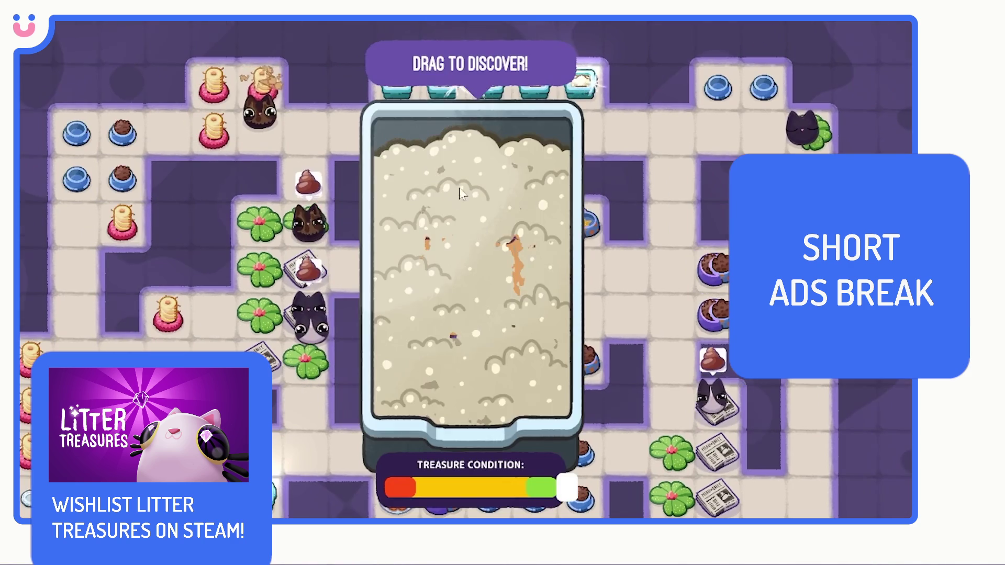
Step: Scoop the next litter boxes for Bulk Food, two Miau Daily and Pot Soil rewards
drag(497, 280, 454, 115)
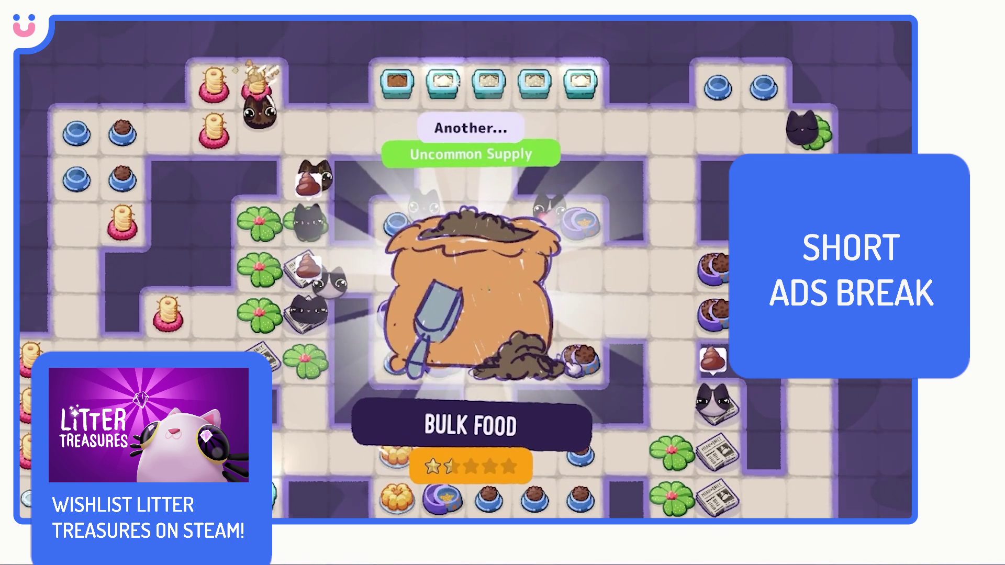
click(454, 115)
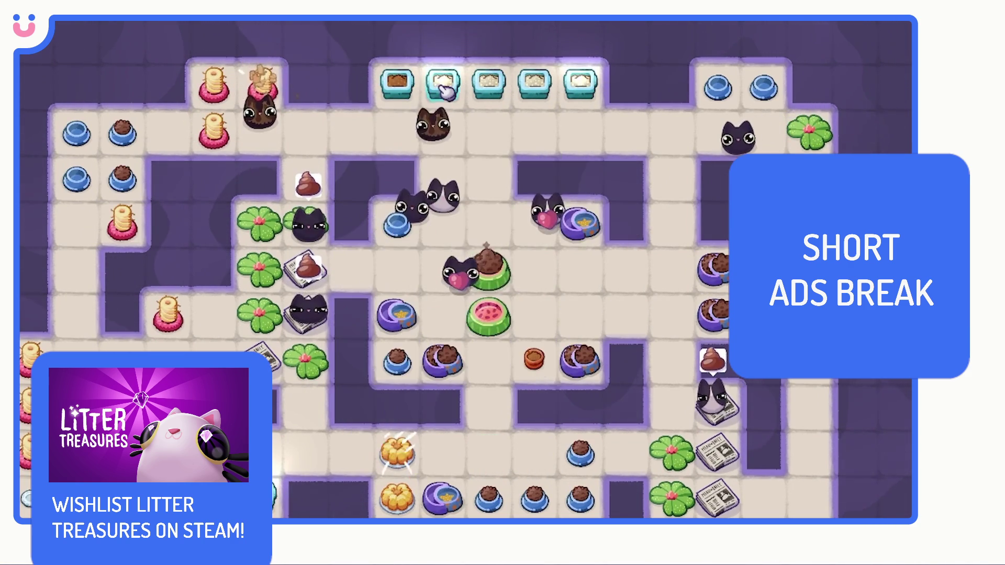
drag(445, 92, 553, 340)
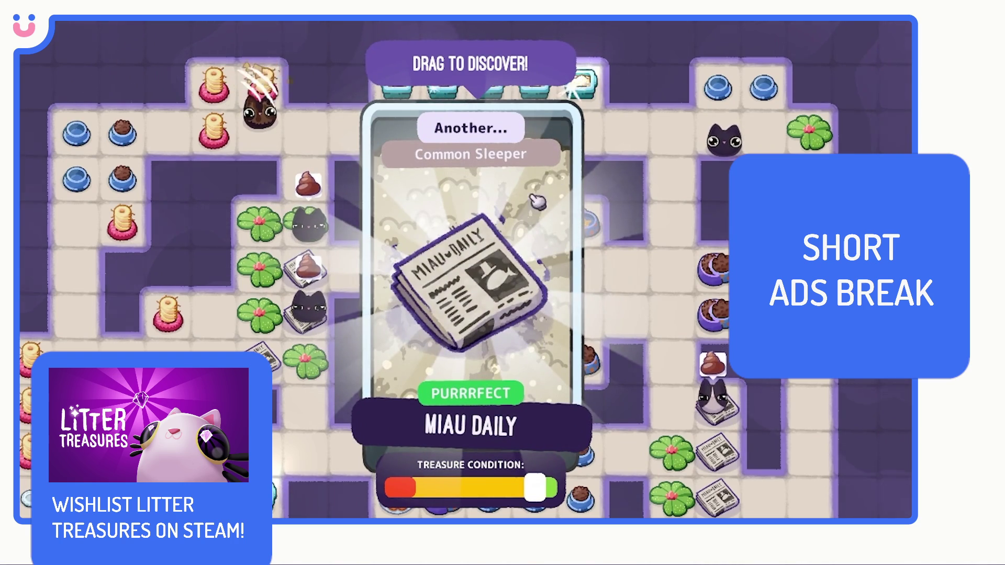
click(559, 165)
drag(560, 165, 452, 86)
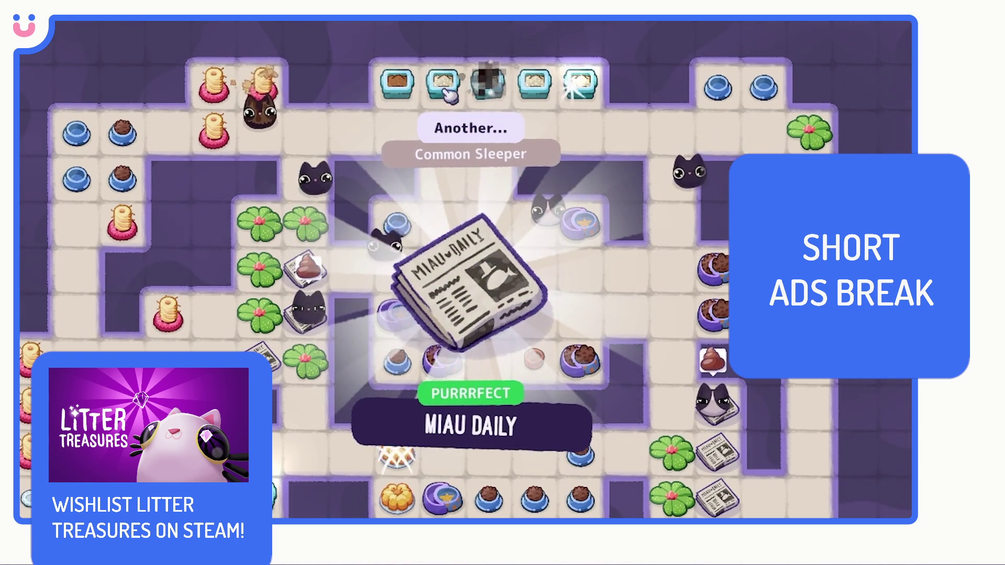
click(472, 282)
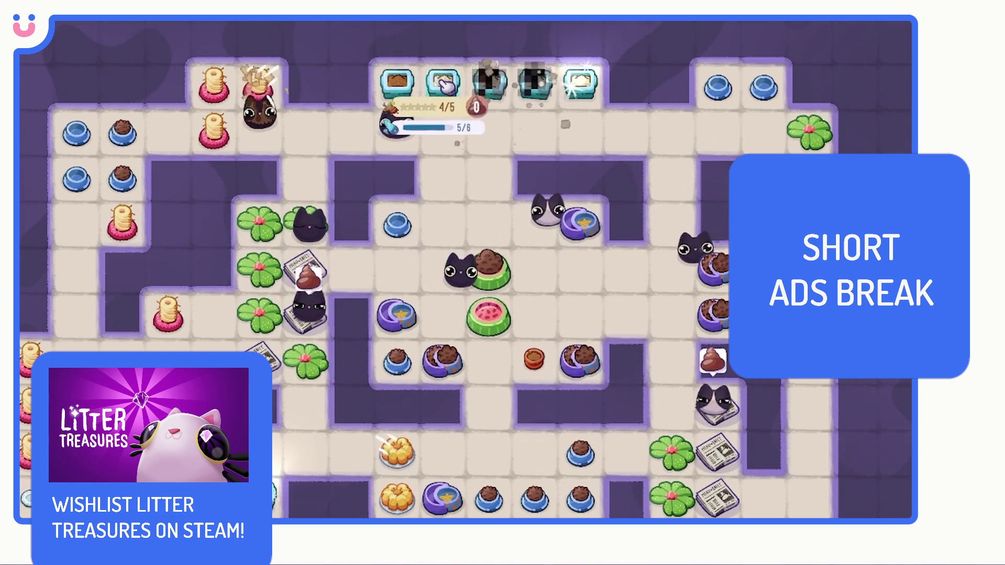
drag(484, 275, 545, 340)
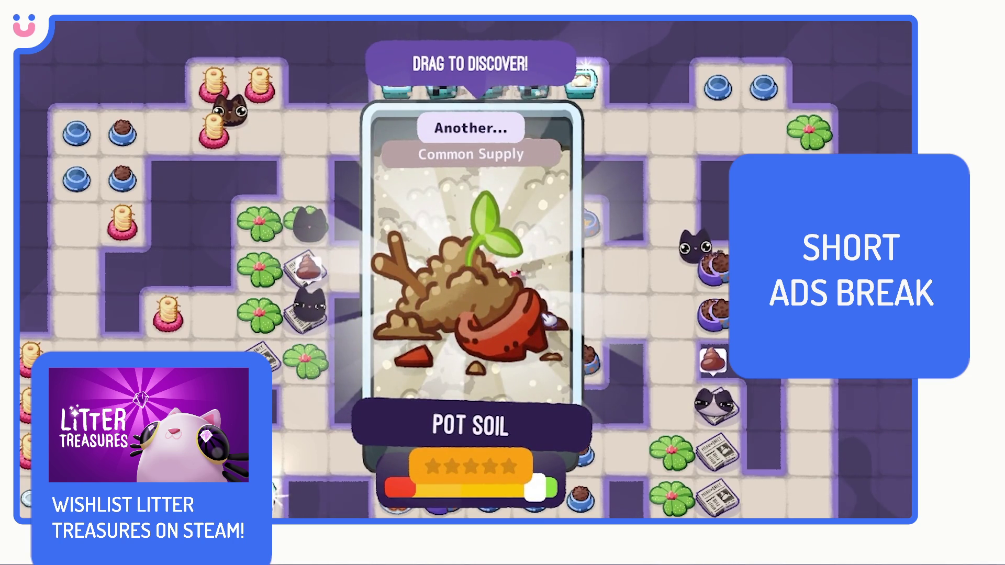
click(502, 296)
Step: Scoop another Miau Daily, place scratch poles on two tiles, then collect Generic Food and Miau Daily
drag(482, 292, 542, 365)
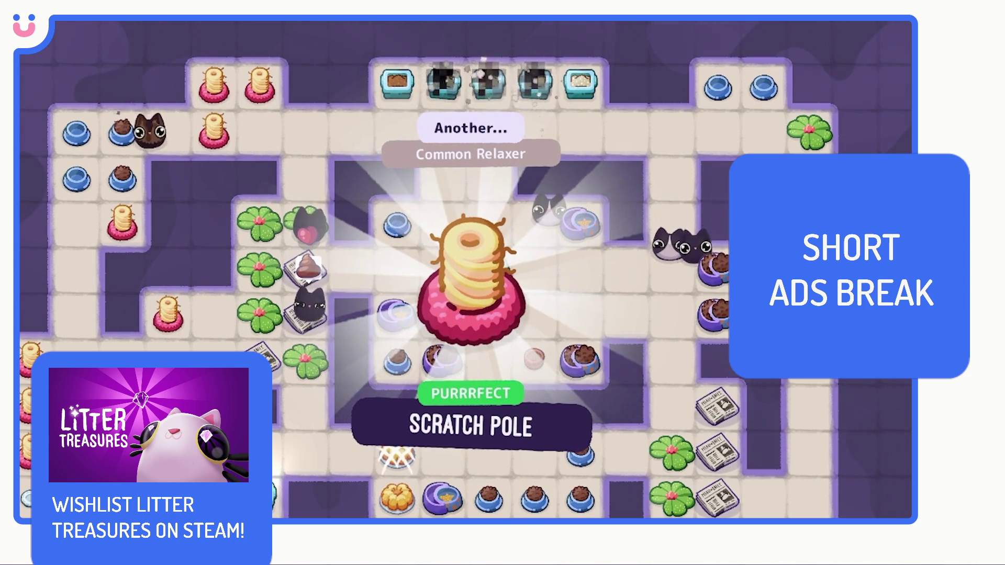
mouse_move(485, 293)
mouse_down()
mouse_move(532, 337)
mouse_move(394, 211)
mouse_up()
drag(578, 350, 395, 348)
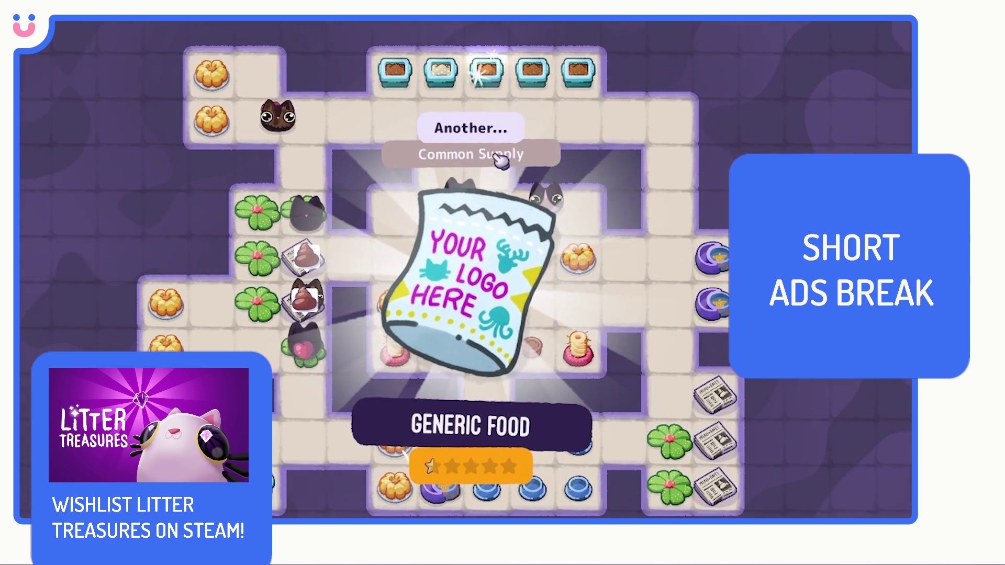
click(486, 74)
drag(441, 236, 515, 332)
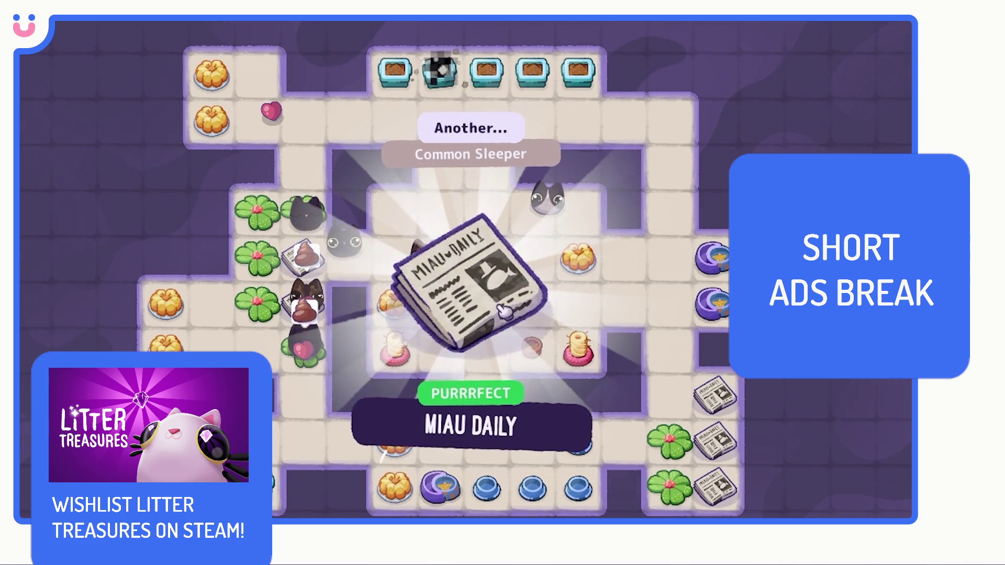
click(500, 303)
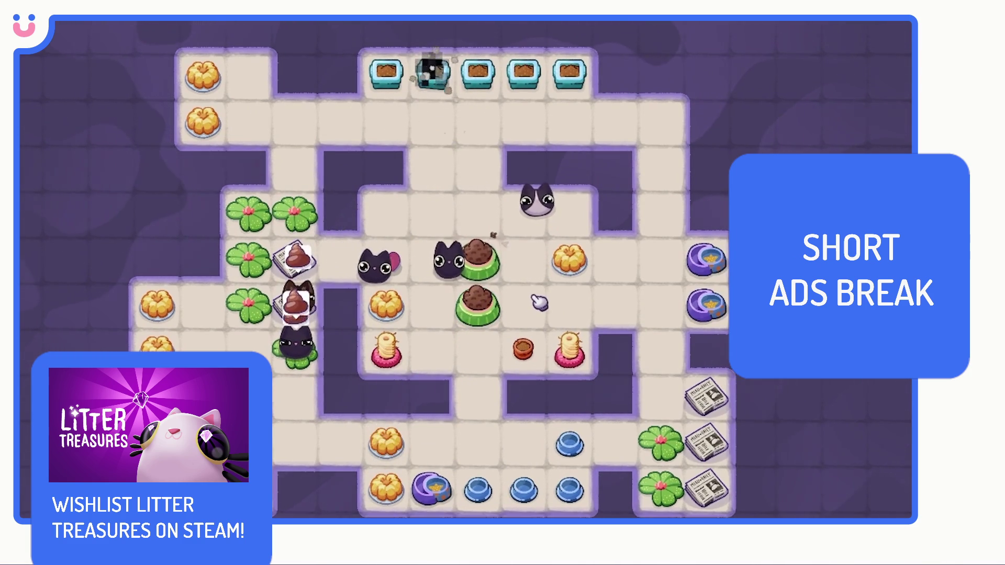
Step: Add floor tiles at the top right, down the right and bottom, and a row at top left
click(709, 256)
mouse_move(723, 117)
mouse_down()
mouse_move(768, 99)
mouse_move(746, 81)
mouse_move(819, 121)
mouse_up()
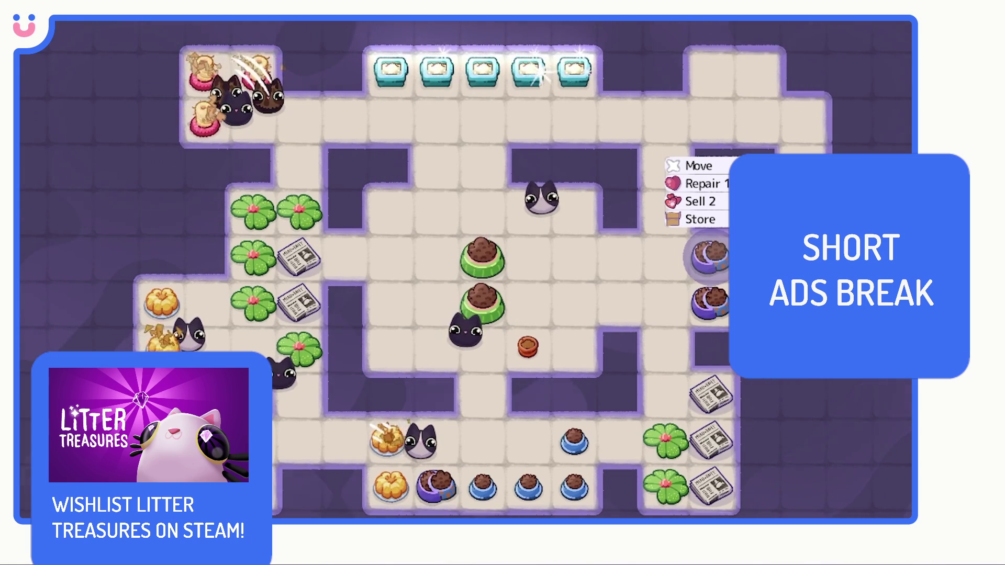
mouse_move(801, 404)
mouse_down()
mouse_move(803, 487)
mouse_move(756, 501)
mouse_up()
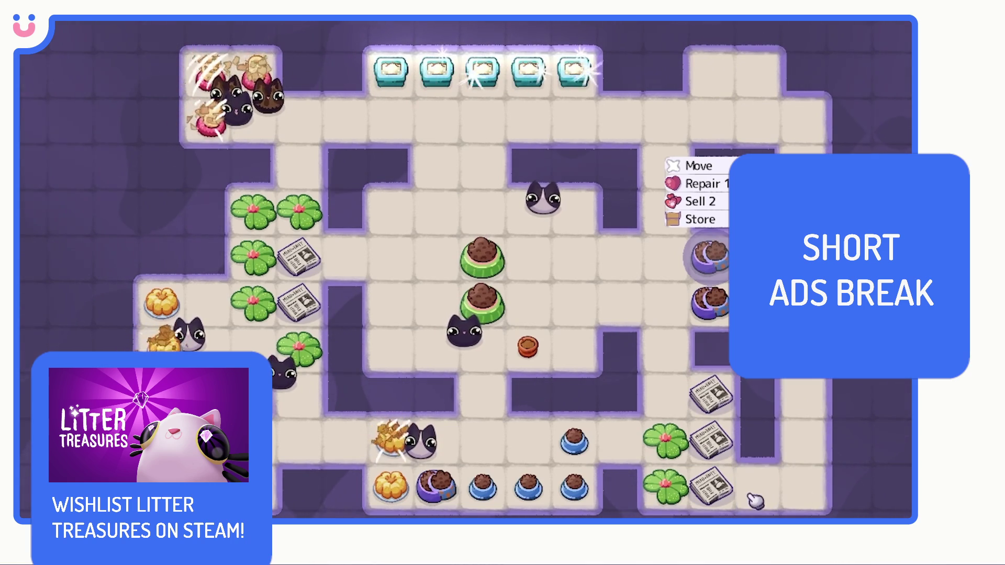
mouse_move(157, 126)
mouse_down()
mouse_move(80, 133)
mouse_move(77, 175)
mouse_move(118, 204)
mouse_move(76, 243)
mouse_move(77, 314)
mouse_up()
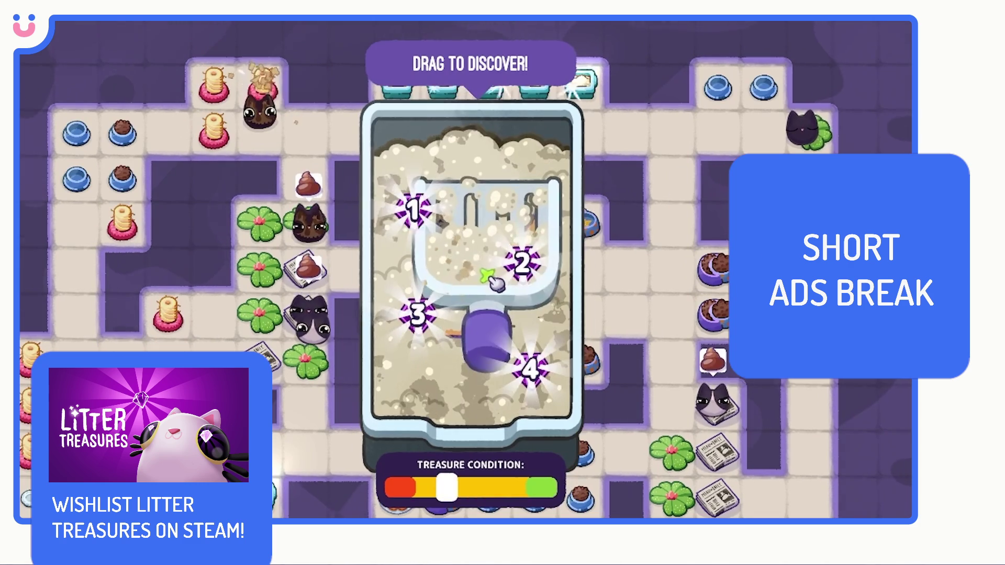
Step: Scoop litter boxes for Bulk Food, two Miau Daily, Pot Soil and Scratch Pole treasures
drag(497, 282, 545, 298)
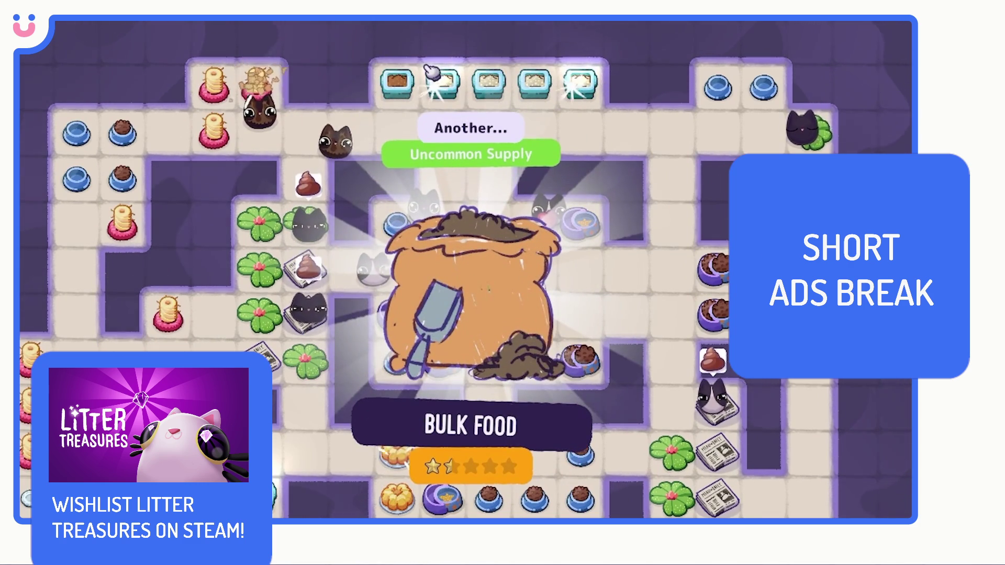
click(431, 73)
mouse_move(440, 298)
mouse_down()
mouse_move(469, 203)
mouse_move(460, 263)
mouse_up()
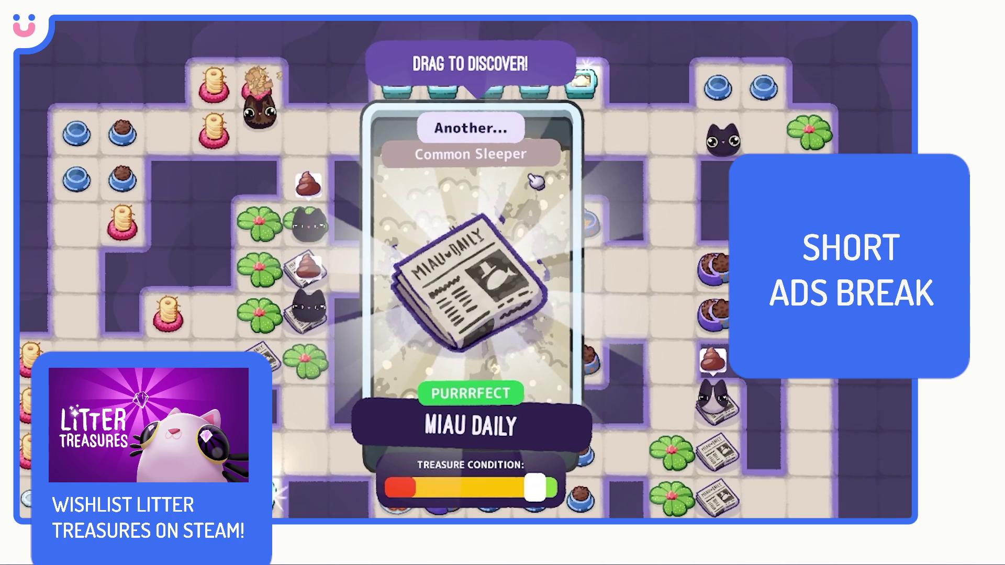
click(585, 82)
drag(448, 280, 505, 303)
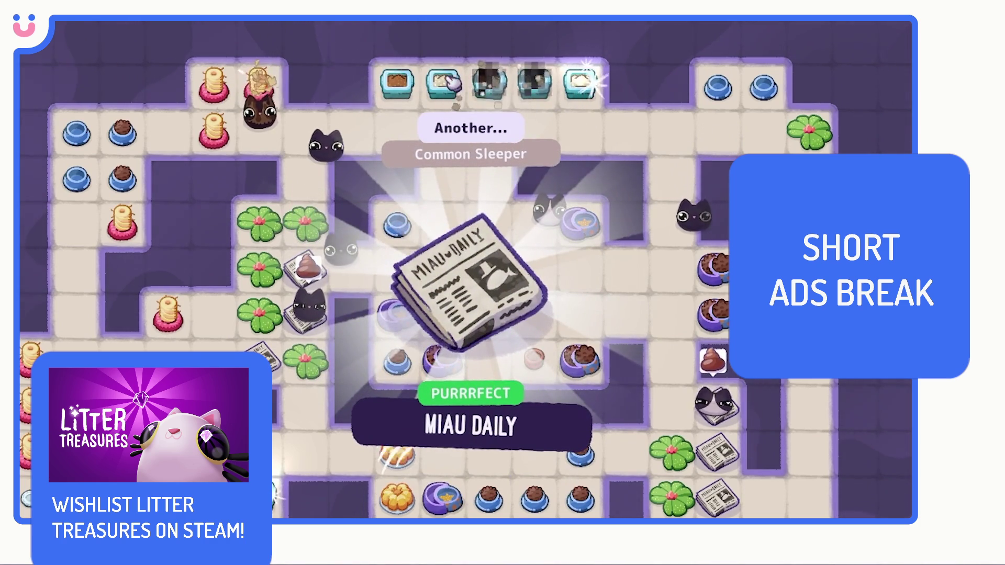
click(444, 85)
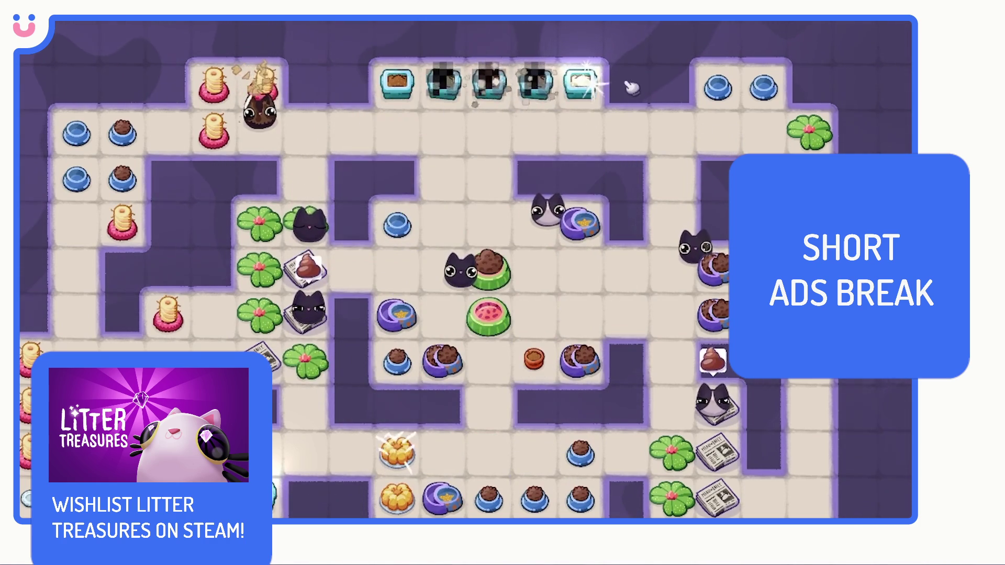
click(581, 81)
drag(466, 271, 550, 334)
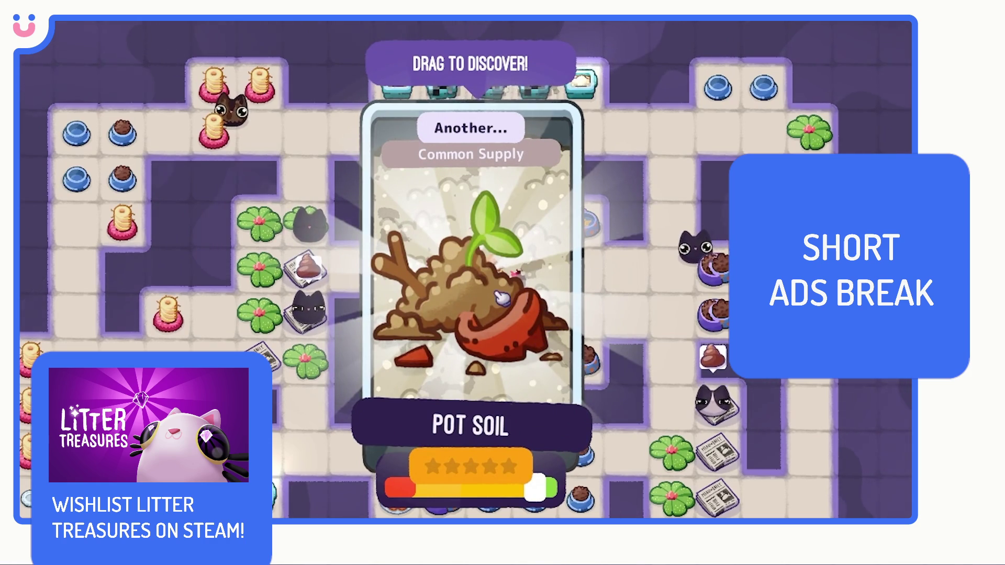
click(547, 313)
drag(471, 292, 542, 363)
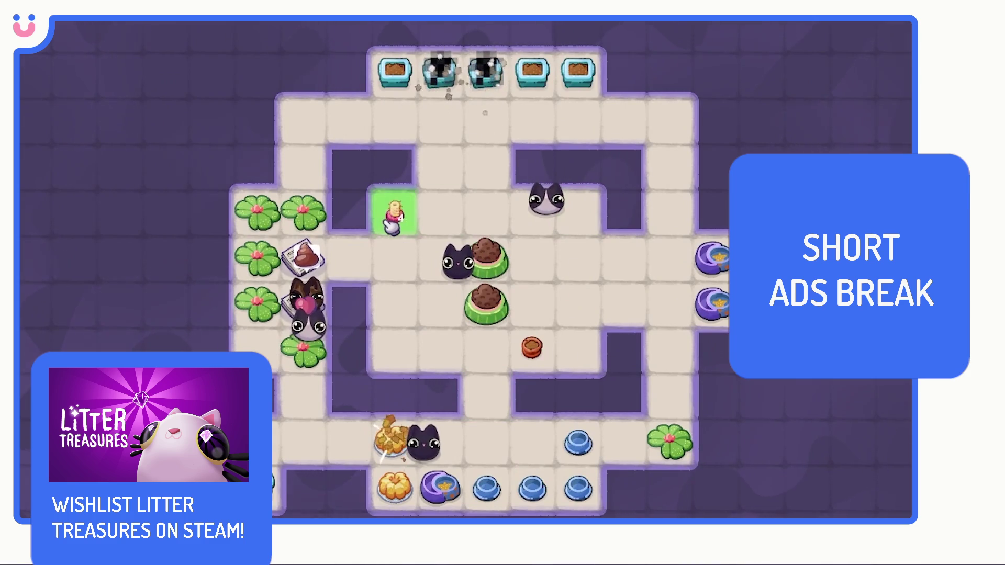
Step: Place four scratch poles on floor tiles, then scoop Generic Food and Miau Daily
click(393, 212)
click(393, 348)
click(579, 349)
click(579, 206)
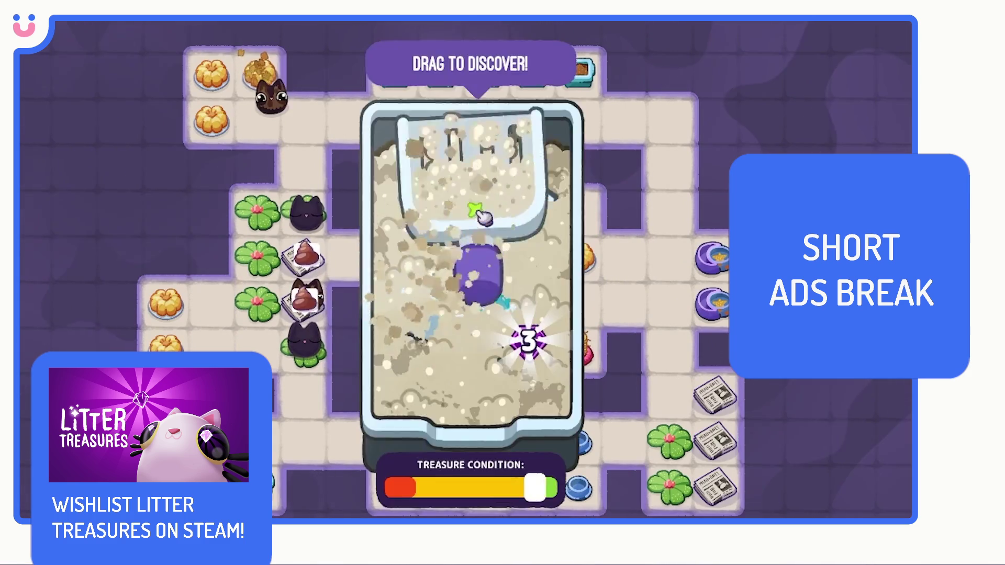
drag(471, 217, 493, 130)
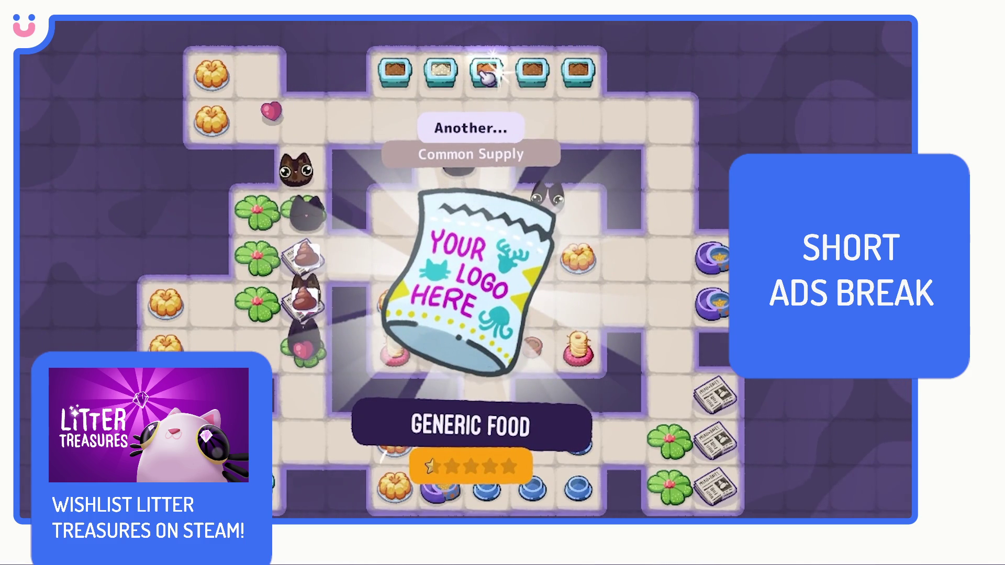
click(493, 130)
drag(466, 300, 404, 355)
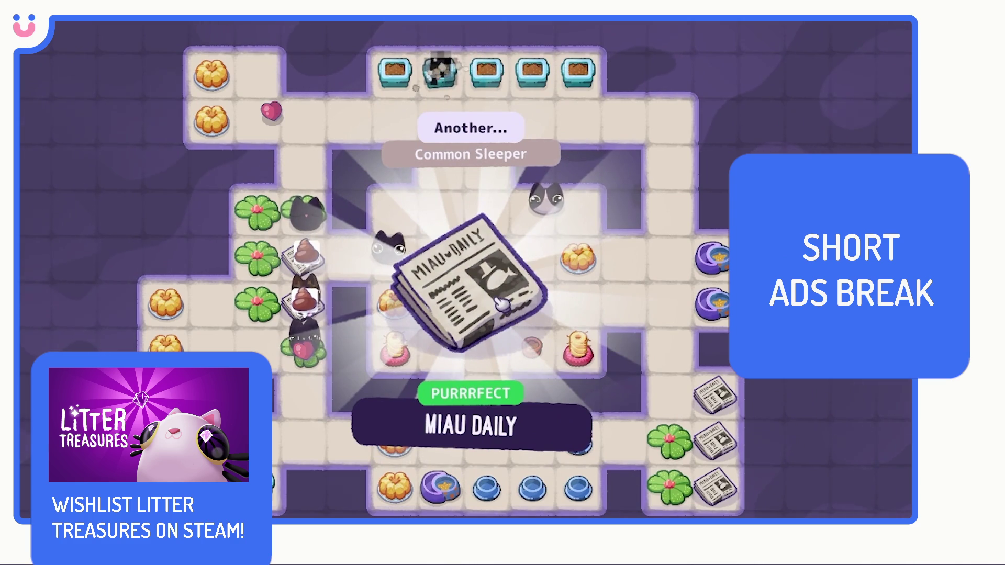
click(503, 307)
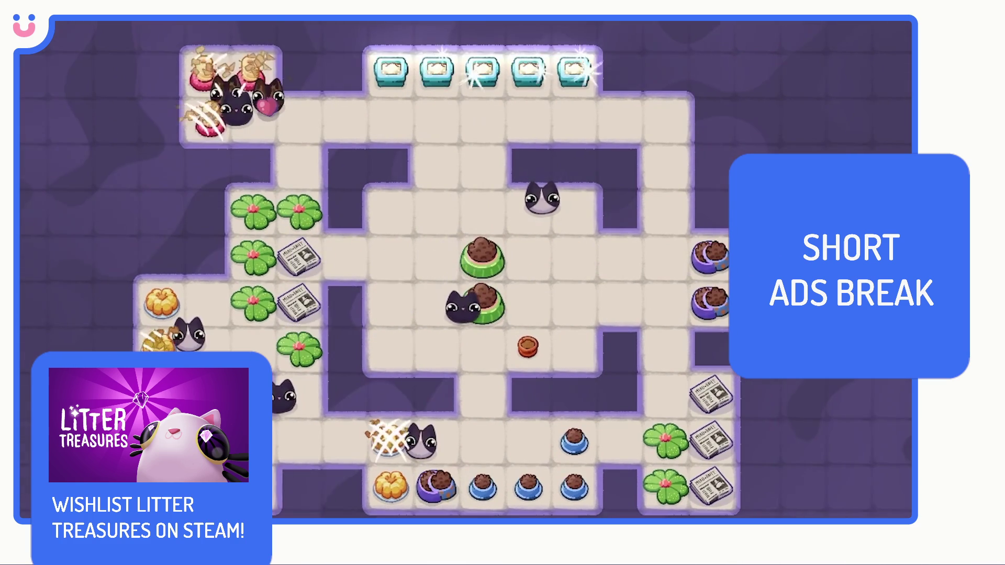
Step: Extend the floor at top right, bottom right and top left, then switch back to Blender
click(709, 257)
click(724, 118)
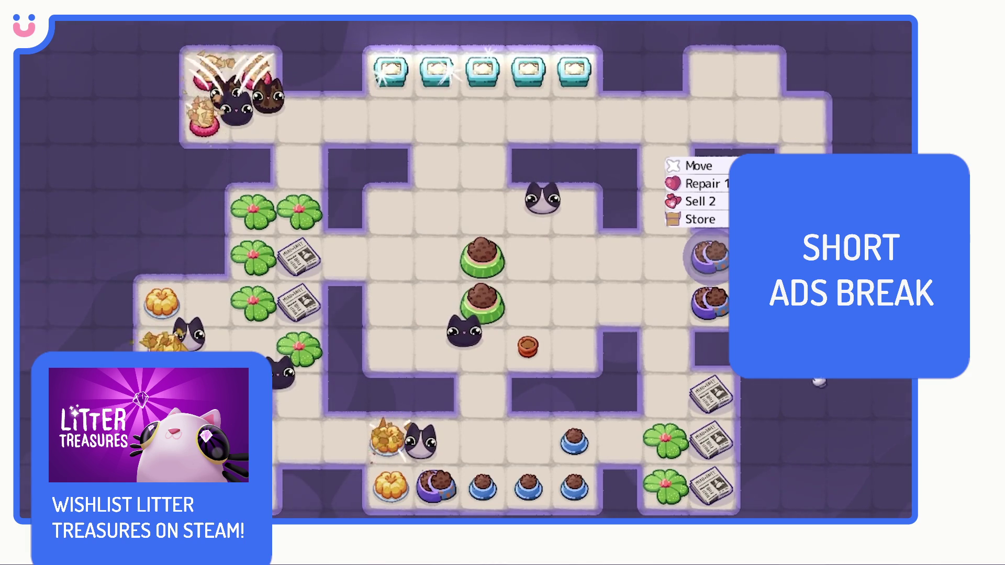
drag(803, 393, 754, 501)
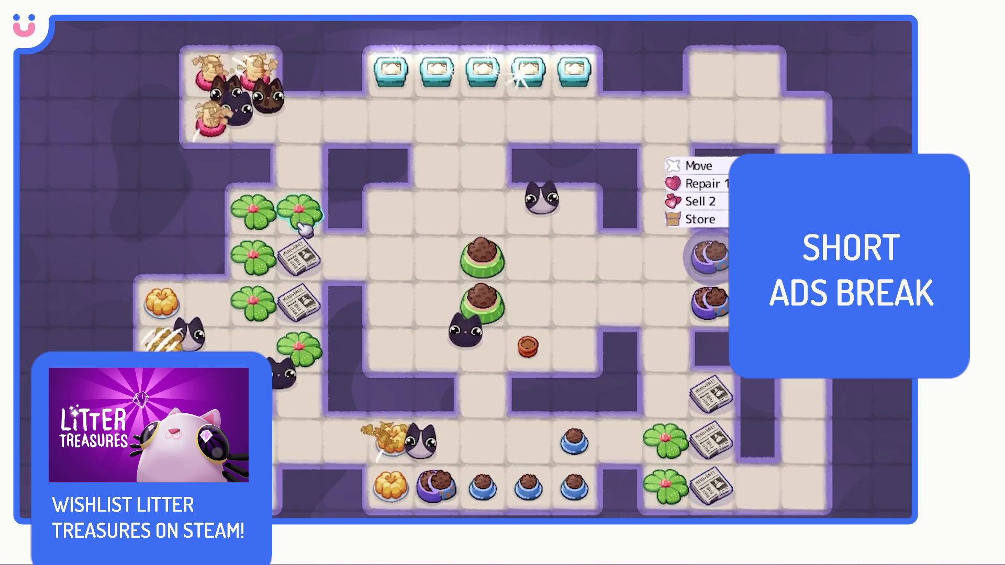
mouse_move(161, 119)
mouse_down()
mouse_move(79, 134)
mouse_move(79, 334)
mouse_up()
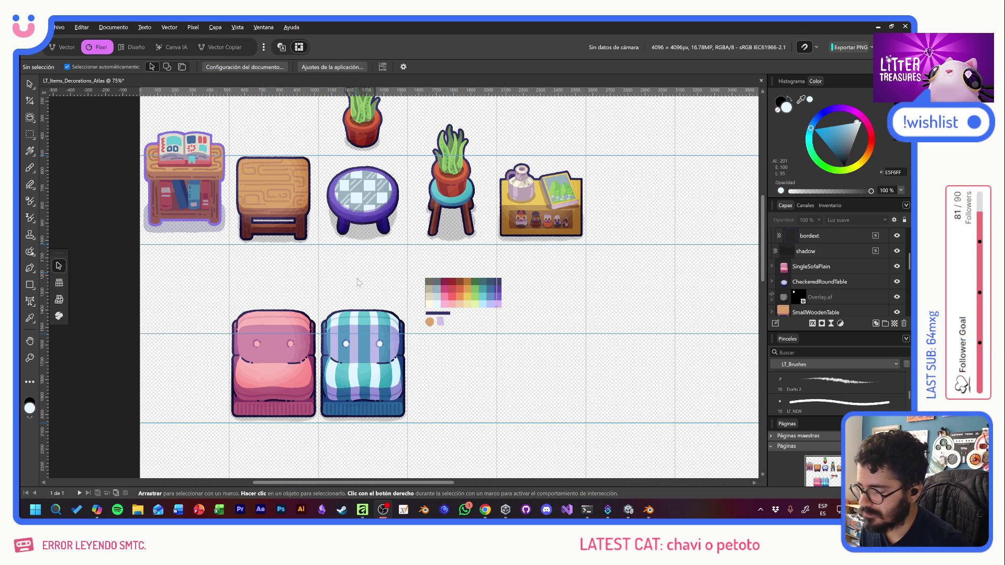
key(alt+Tab)
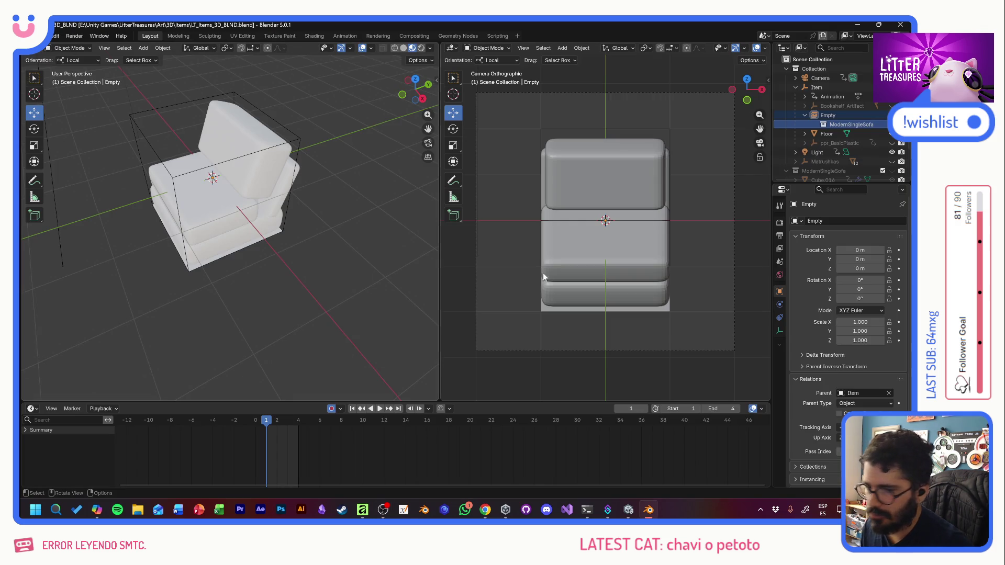
scroll(842, 126, down, 2)
scroll(862, 145, down, 2)
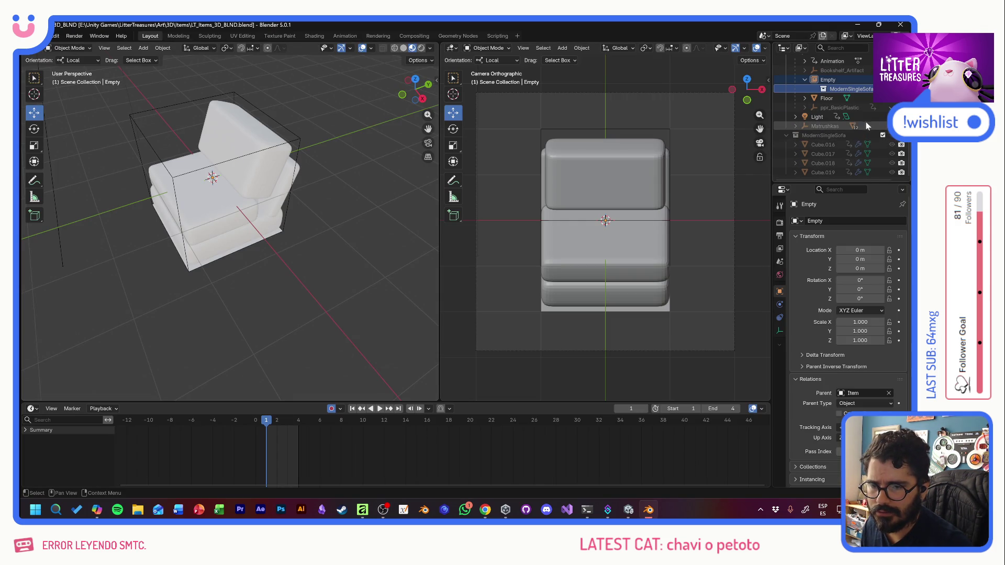
scroll(864, 122, up, 2)
Step: Hide the ModernSingleSofa collection and rename Collection 3 to ButtonStool
click(892, 107)
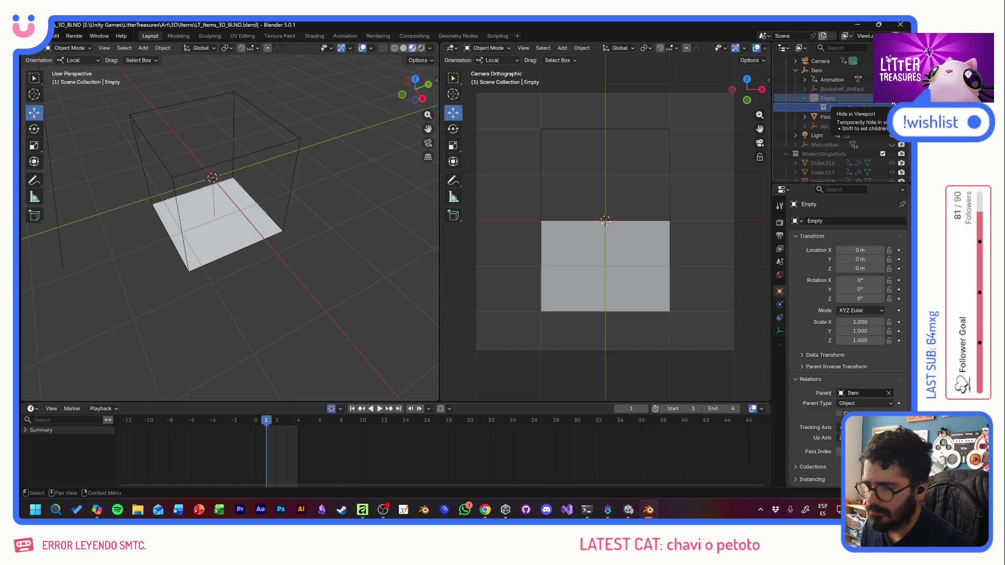
scroll(794, 102, up, 2)
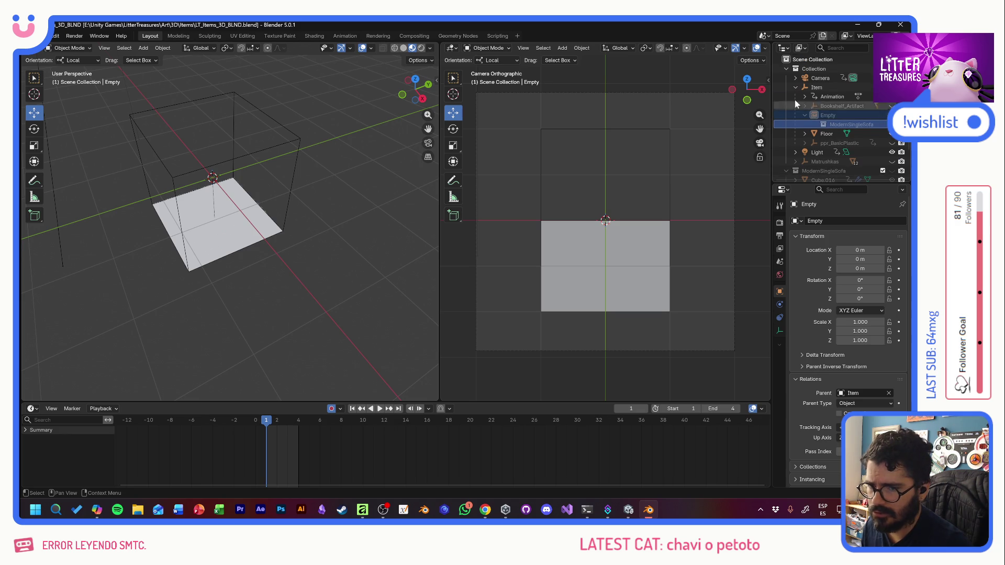
click(786, 69)
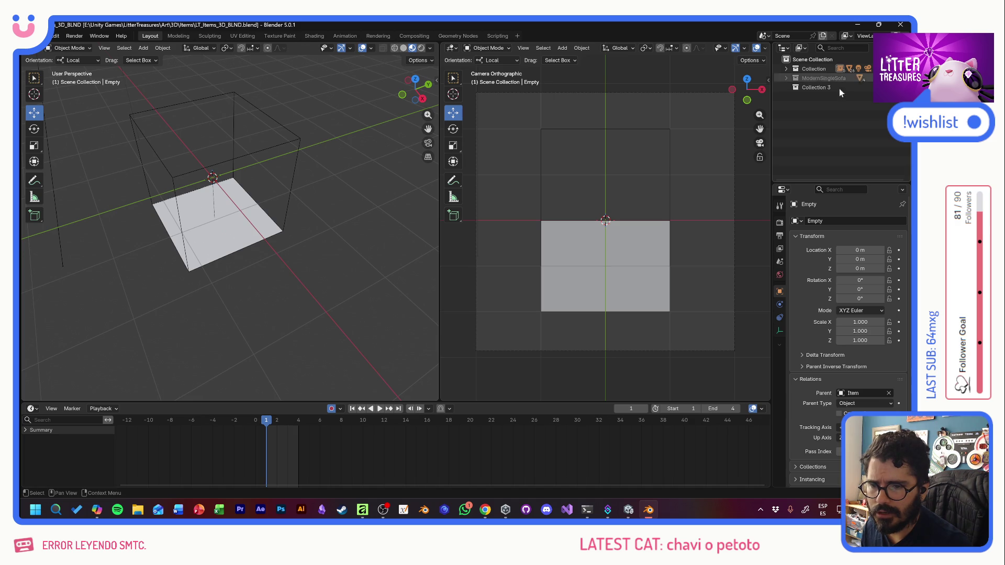
double_click(812, 87)
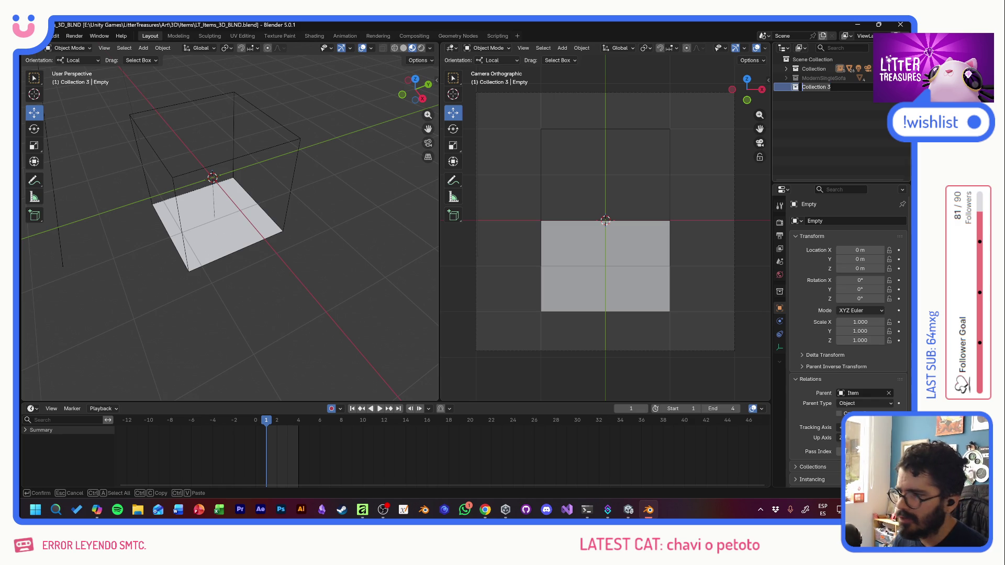
text(ButtonStool)
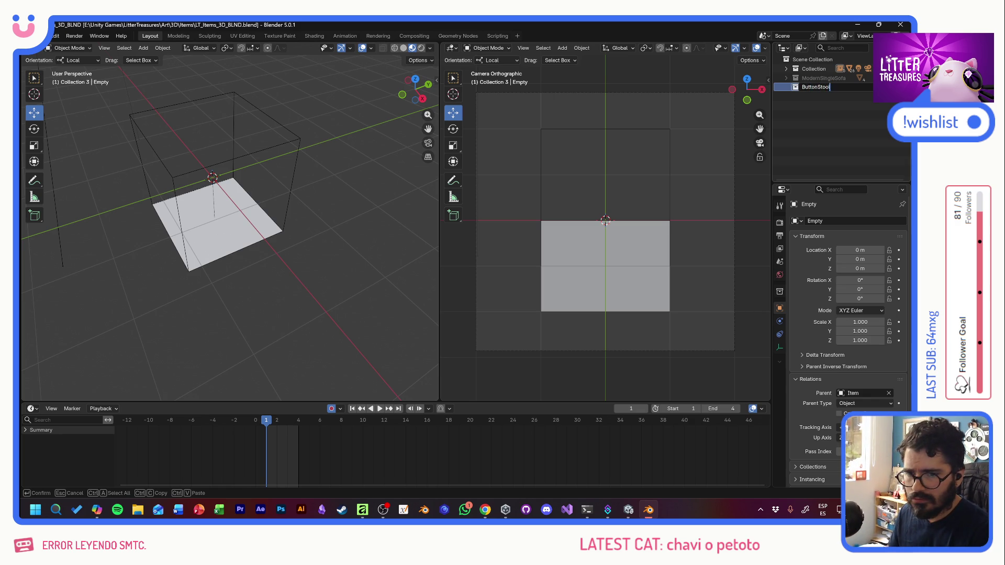
key(Return)
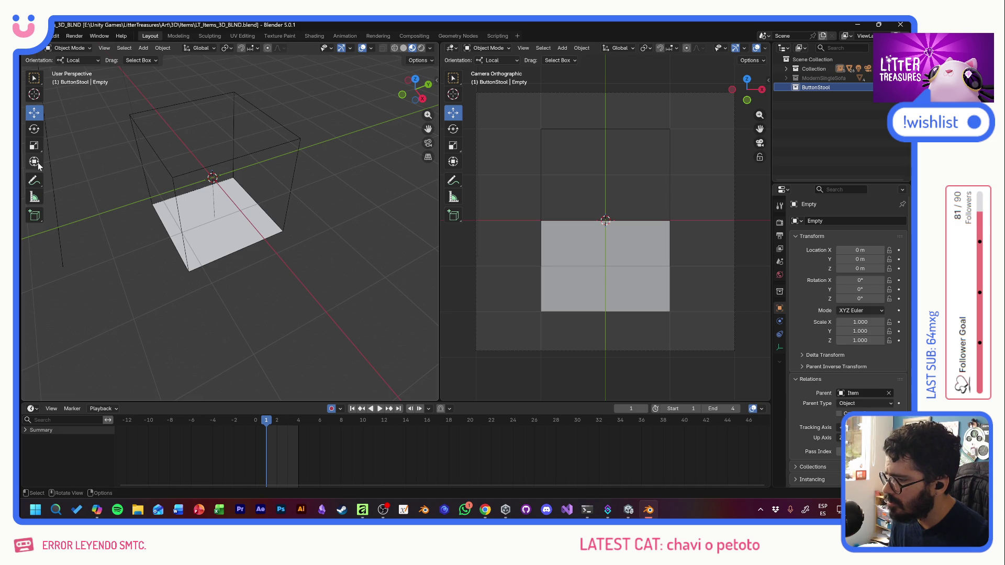
Step: Add a cylinder and scale it on Z then uniformly into a small thin disc
click(143, 48)
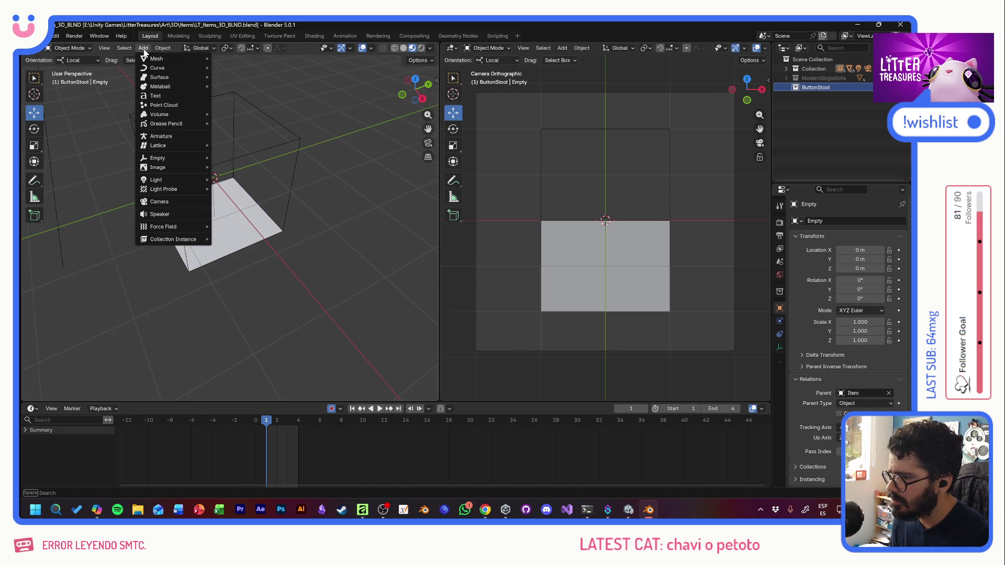
mouse_move(157, 58)
click(244, 105)
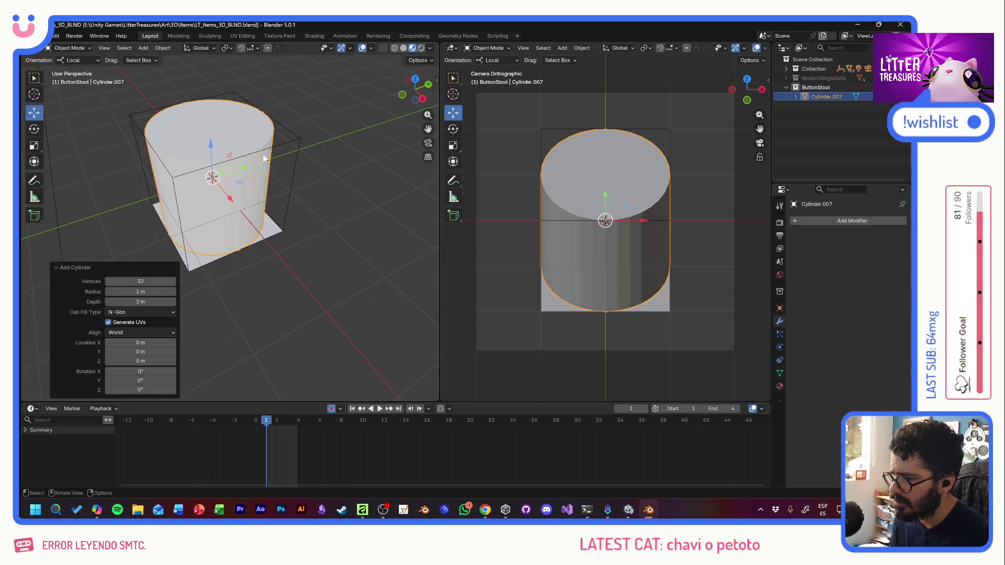
click(33, 145)
drag(213, 151, 212, 178)
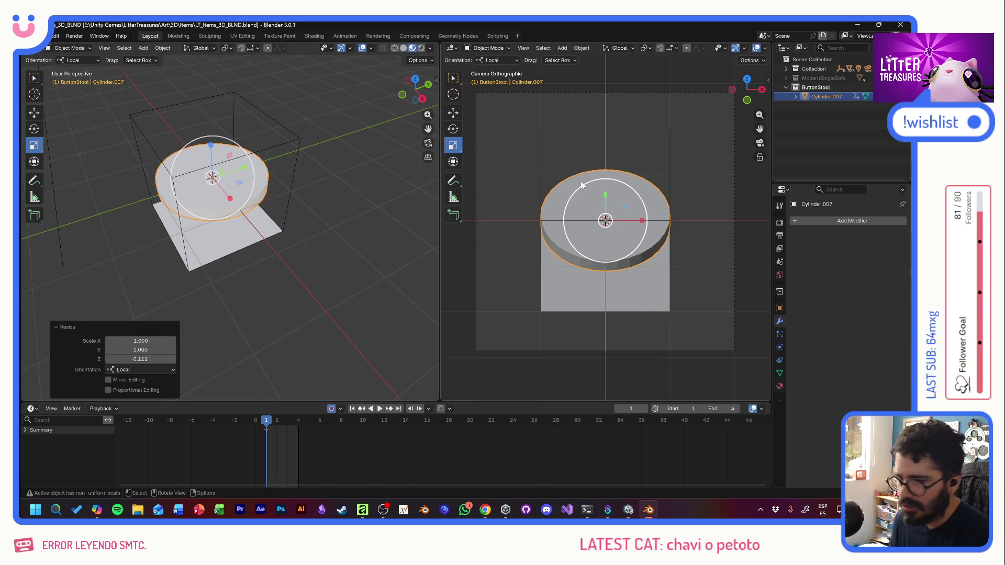
key(s)
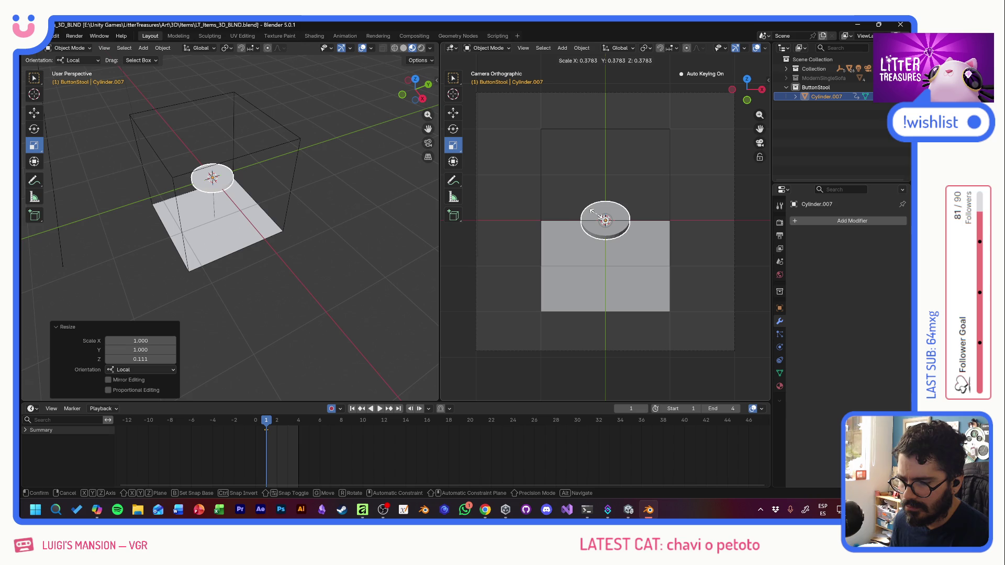
click(595, 218)
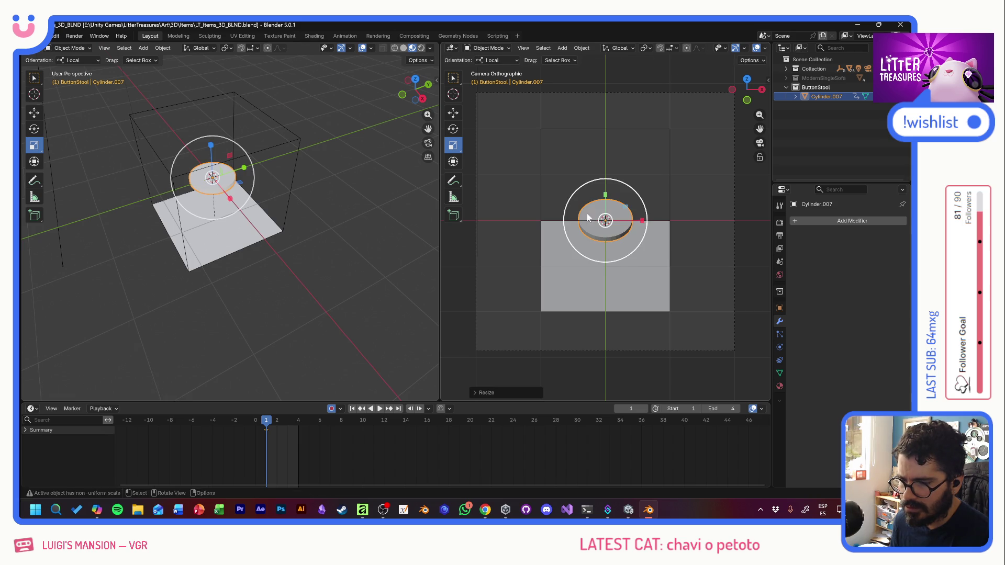
Step: Orbit to look down on the disc and switch it into Edit Mode
click(35, 114)
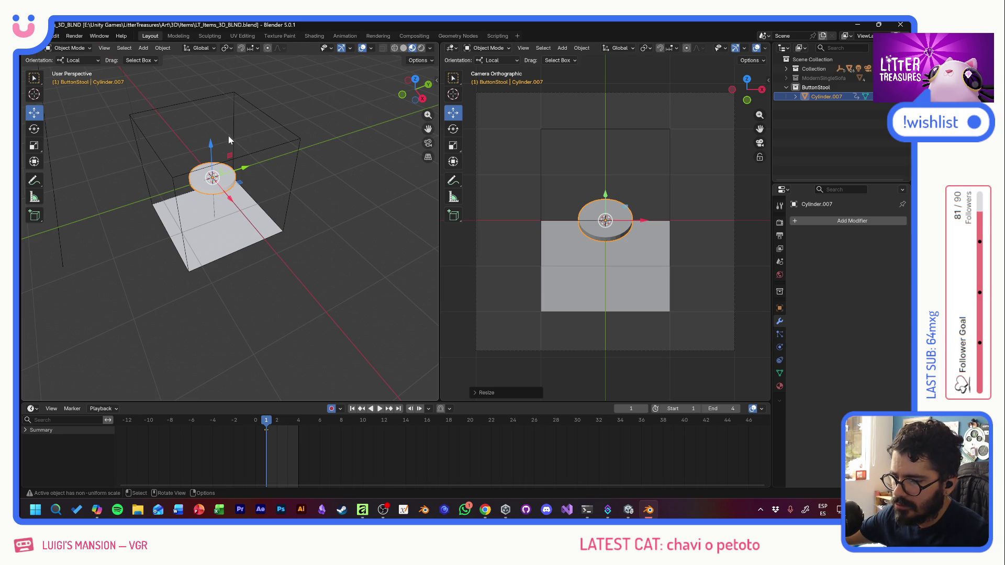
scroll(210, 184, up, 3)
scroll(191, 148, up, 3)
mouse_move(192, 148)
middle_down()
mouse_move(224, 138)
mouse_move(209, 224)
middle_up()
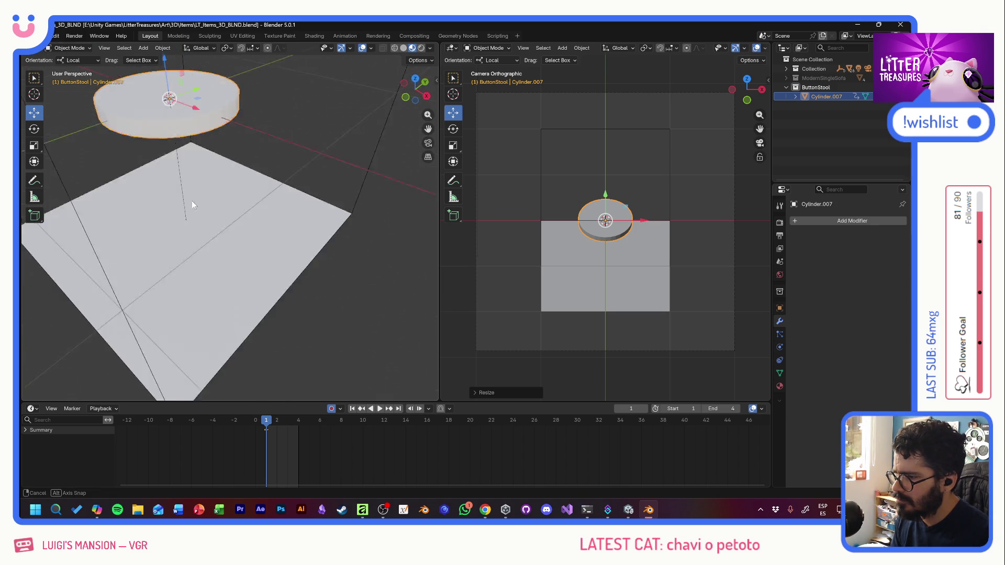
mouse_move(244, 99)
middle_down()
mouse_move(259, 90)
mouse_move(241, 88)
middle_up()
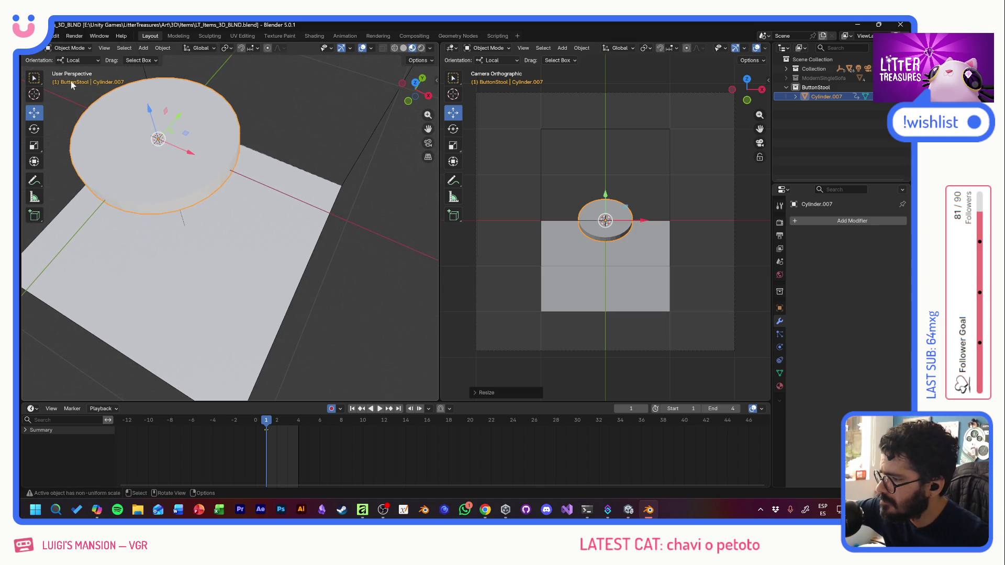
click(69, 48)
click(78, 71)
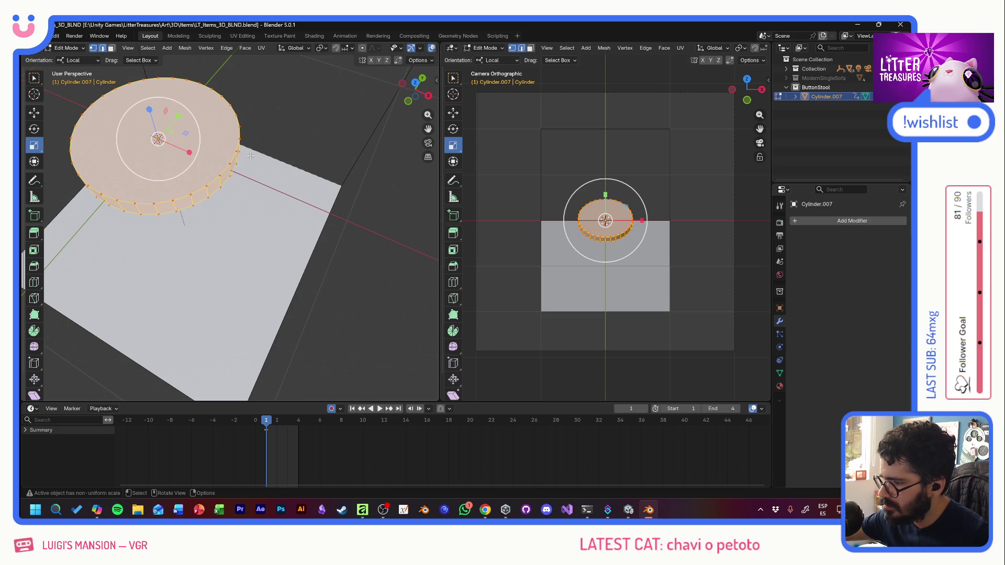
Step: Back in Object Mode, add a new cylinder with Cap Fill Type set to Triangle Fan
click(33, 113)
click(69, 47)
click(143, 48)
mouse_move(157, 59)
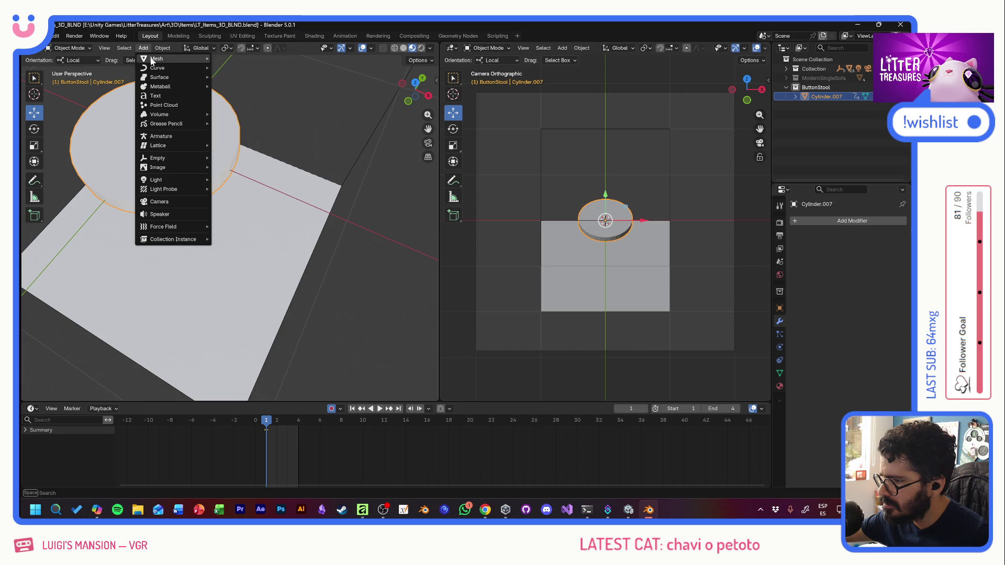
click(244, 105)
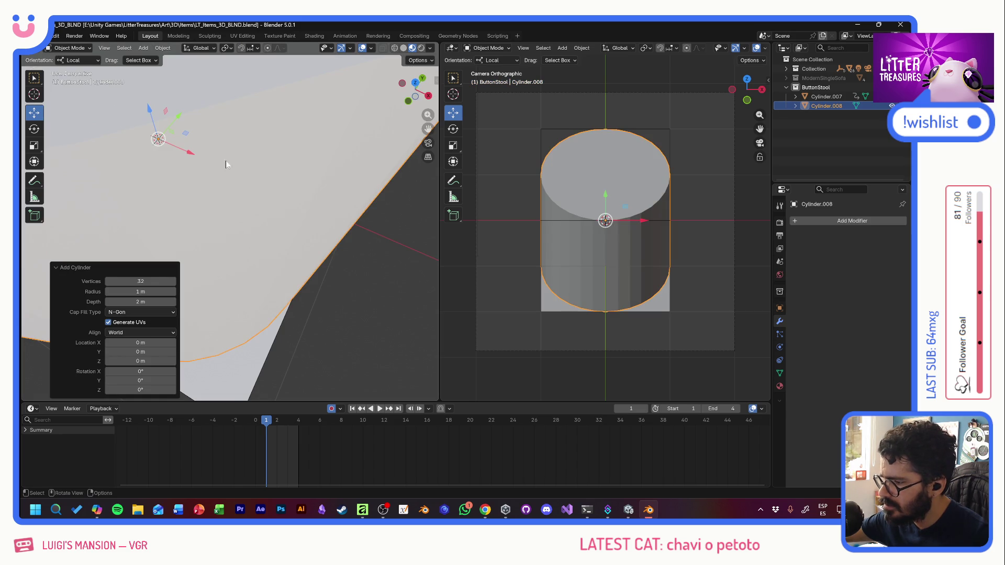
click(127, 313)
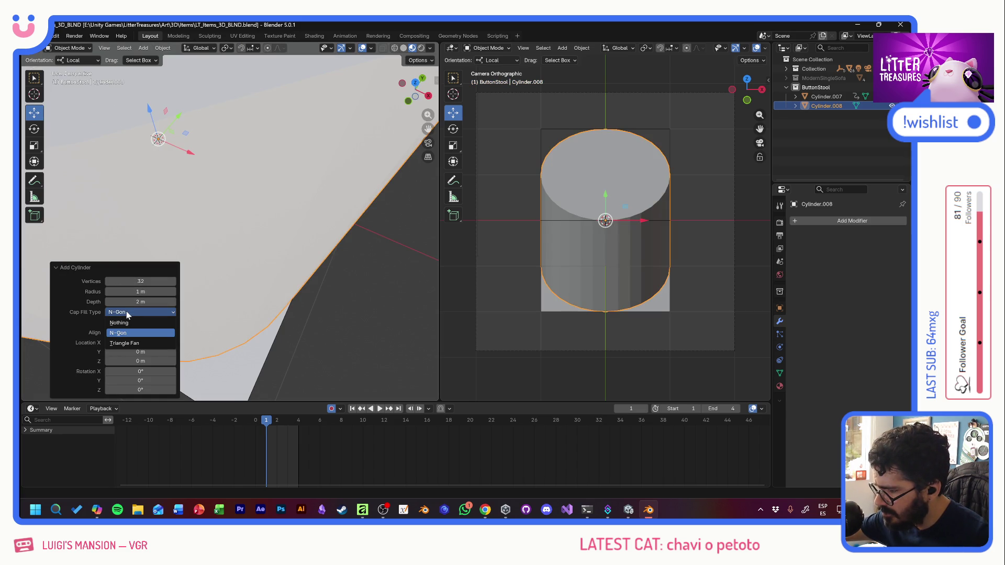
click(128, 342)
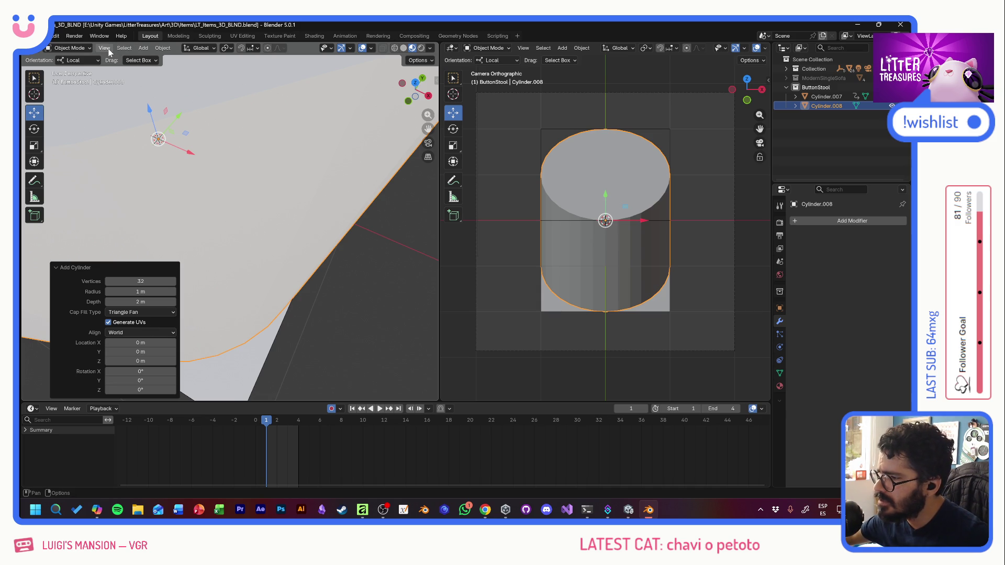
click(403, 48)
scroll(283, 163, down, 5)
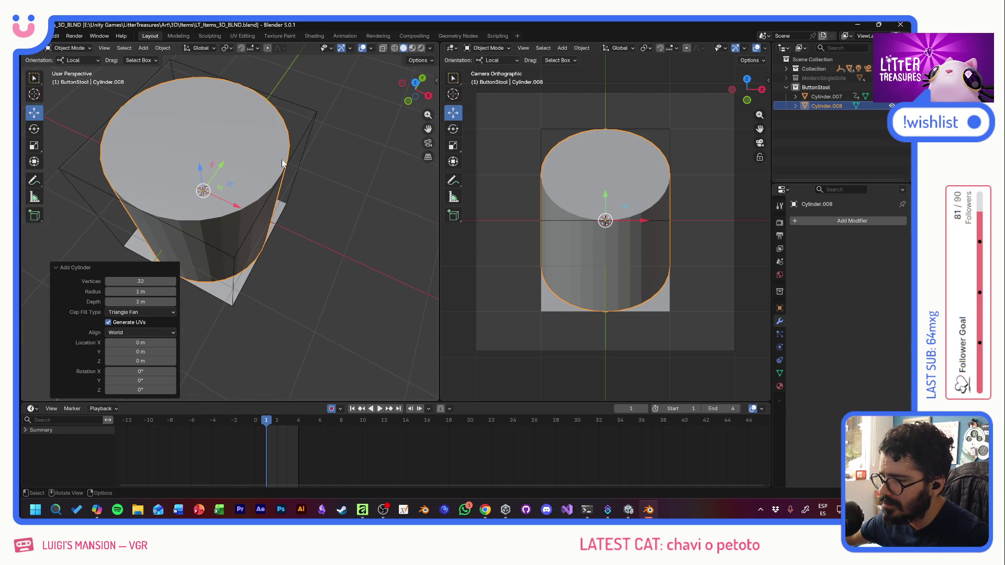
Step: Toggle wireframe and solid shading and try X-ray options in the Viewport Shading popover
click(395, 48)
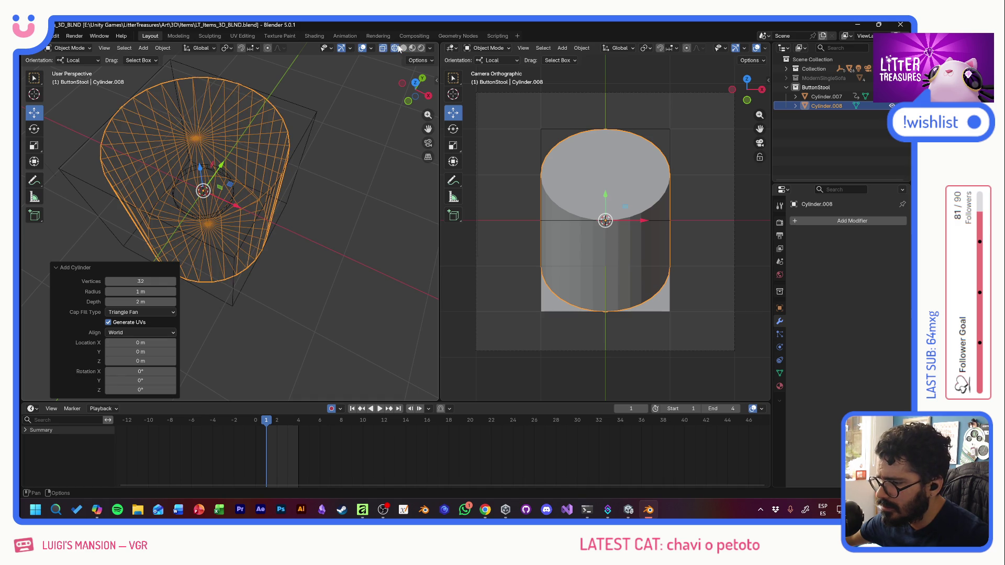
click(404, 48)
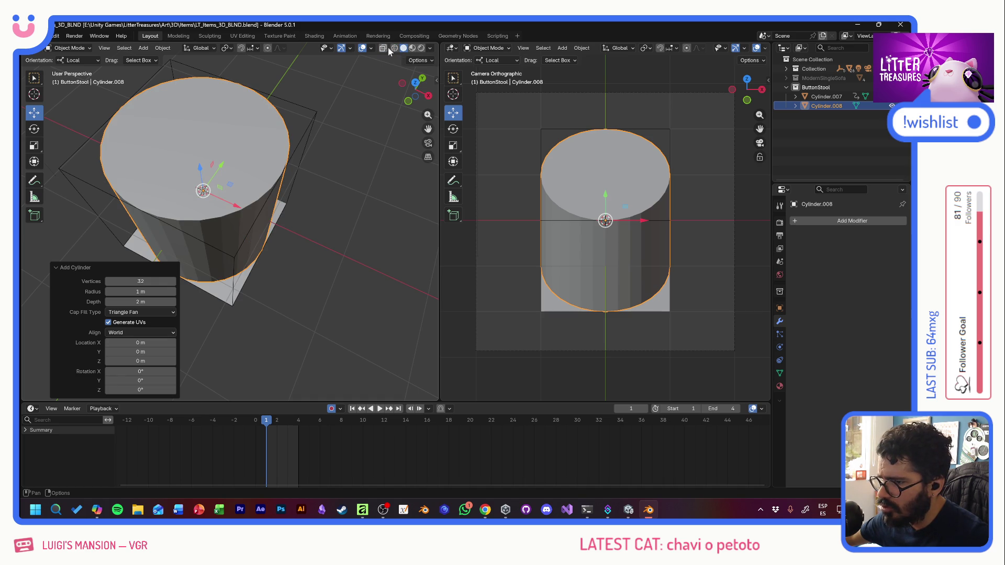
click(430, 48)
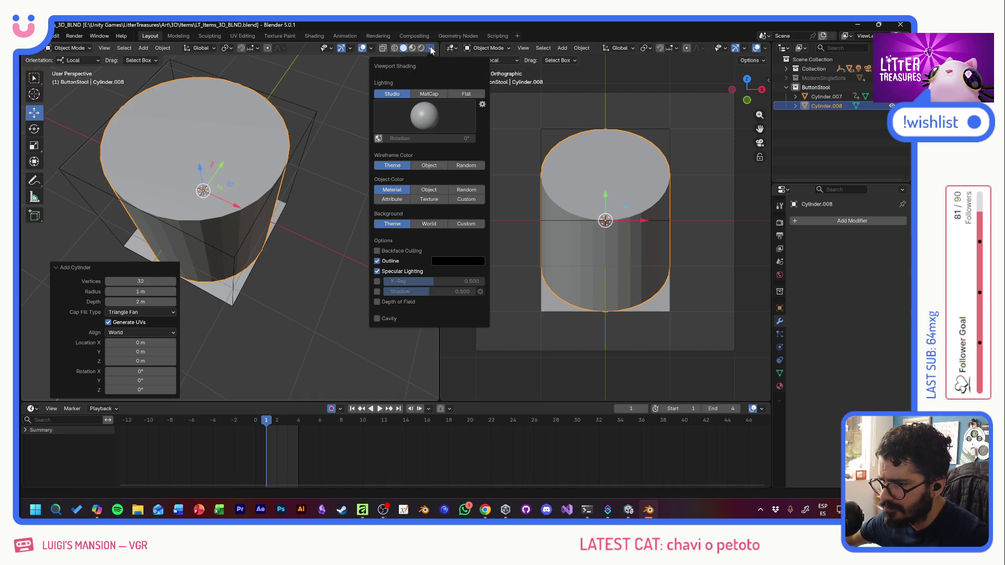
click(429, 166)
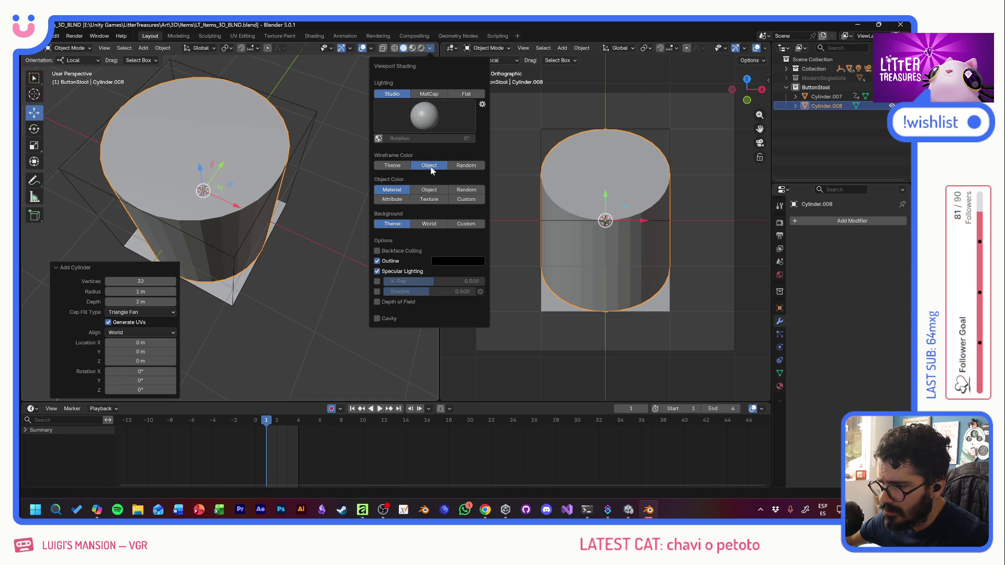
click(399, 166)
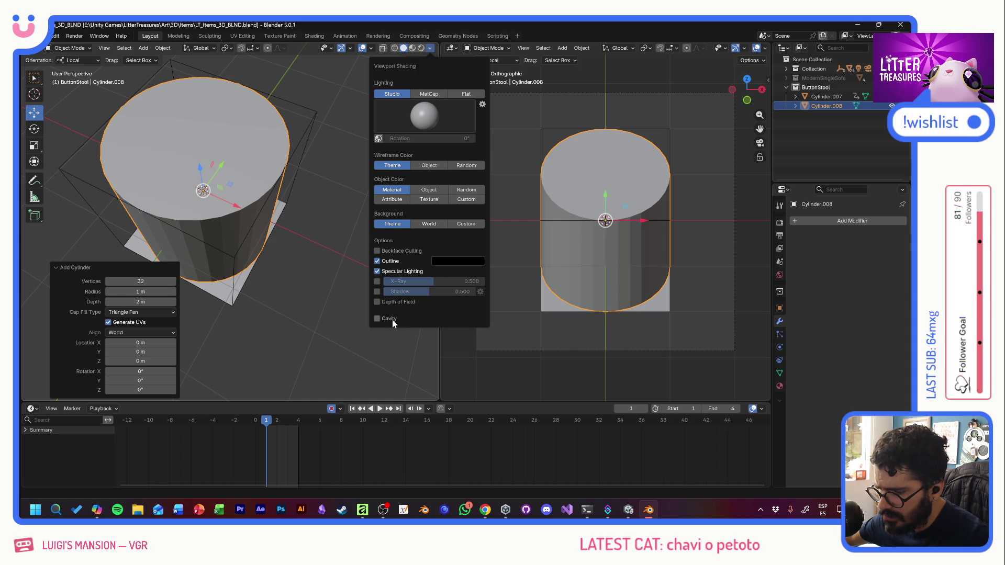
click(377, 281)
click(377, 281)
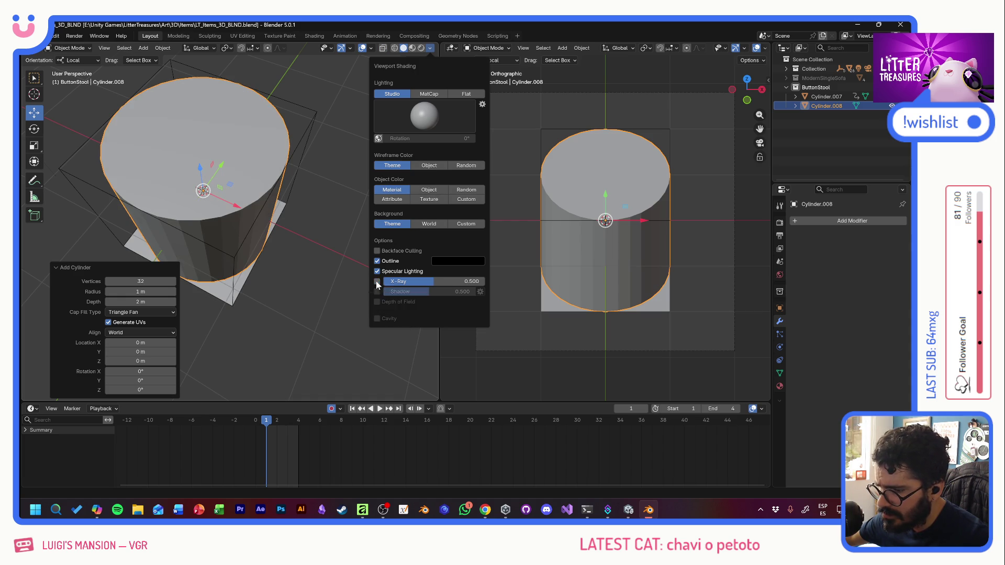
click(377, 292)
click(377, 291)
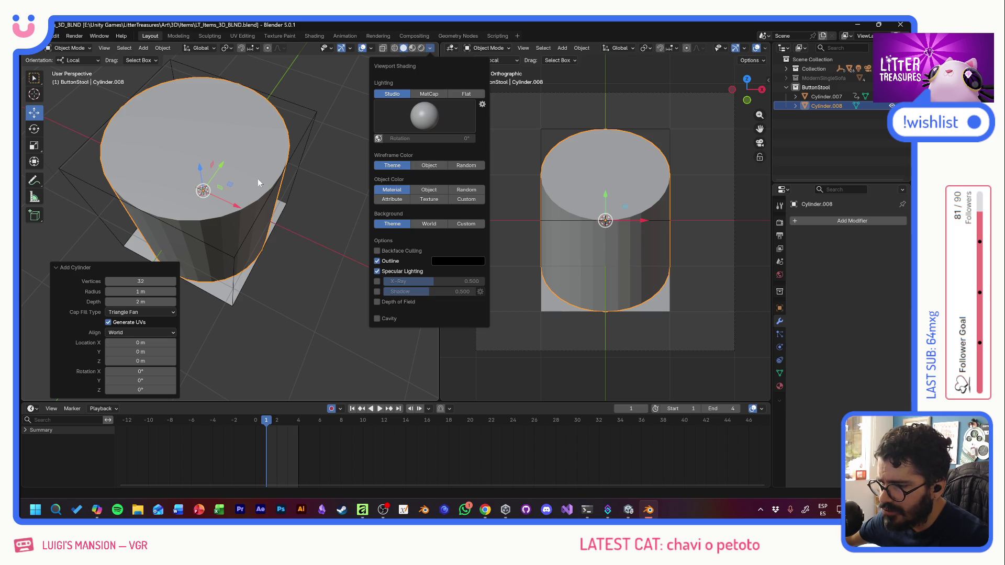
Step: Set the viewport Wireframe Color to Object and return the left view to solid shading
click(396, 47)
click(431, 50)
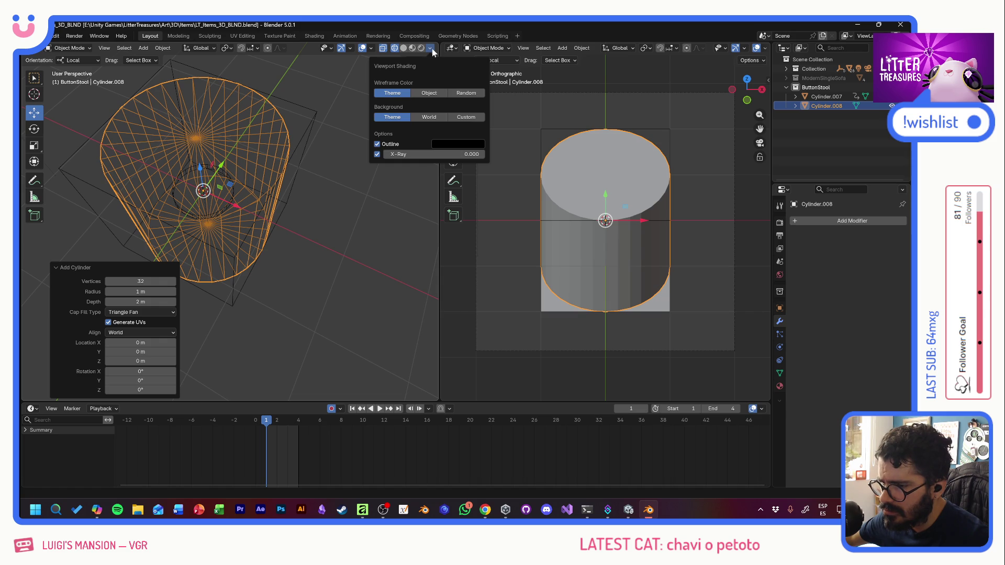
click(378, 153)
click(377, 155)
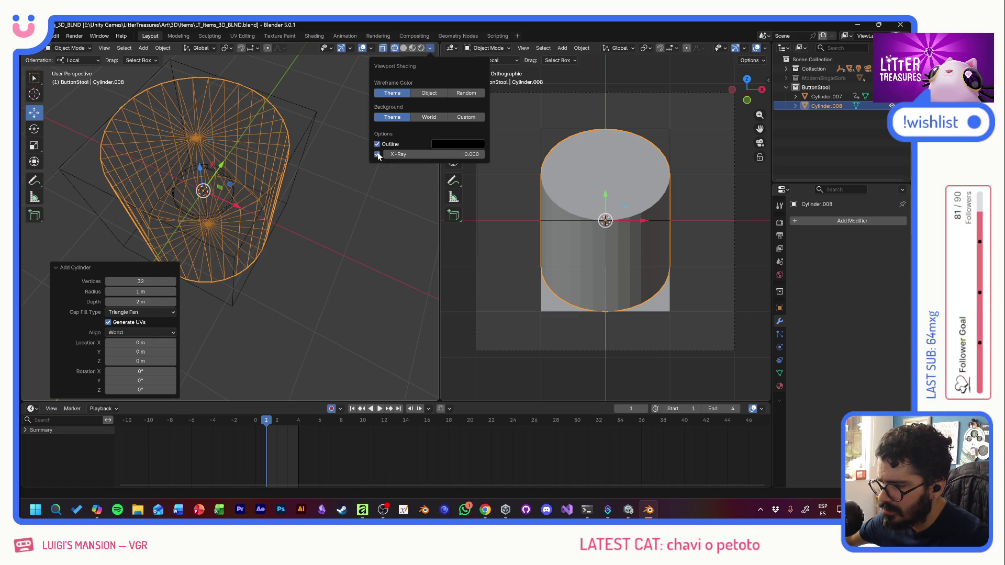
click(403, 48)
click(403, 47)
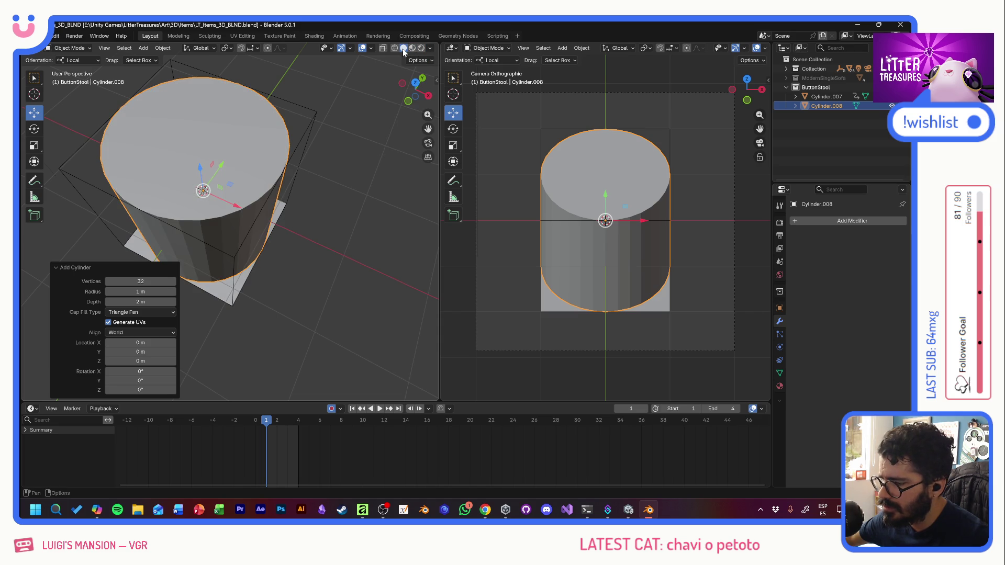
click(431, 48)
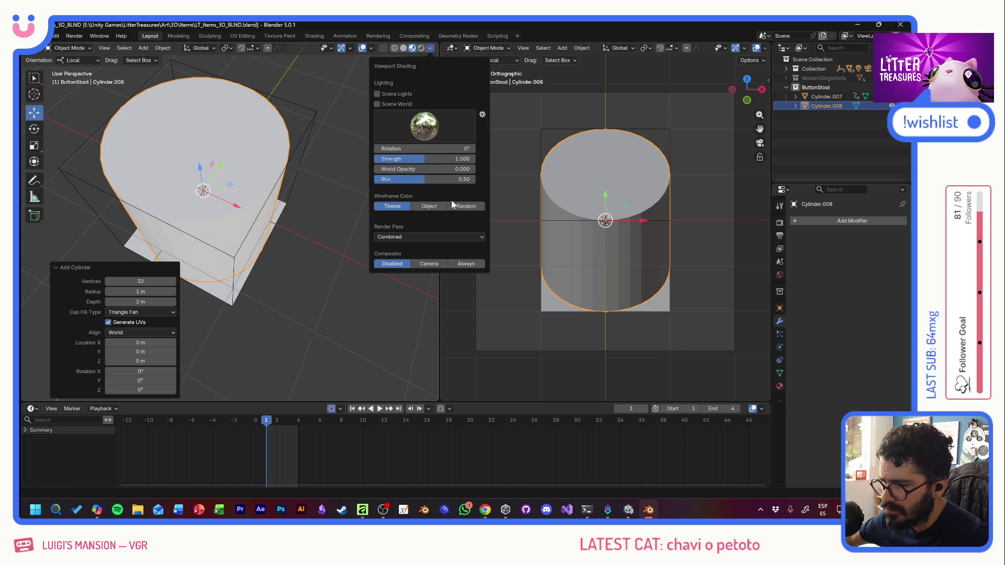
click(438, 204)
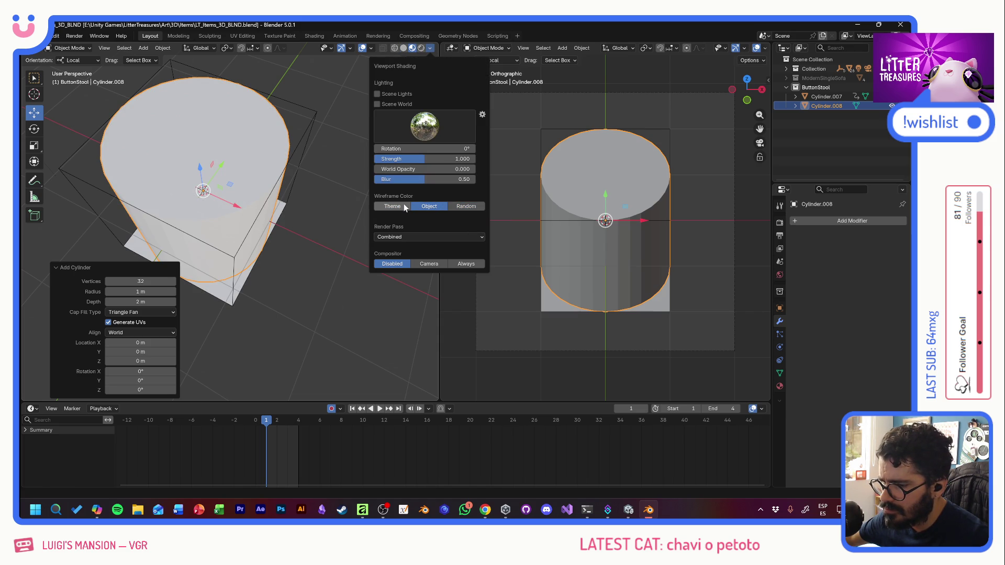
click(394, 49)
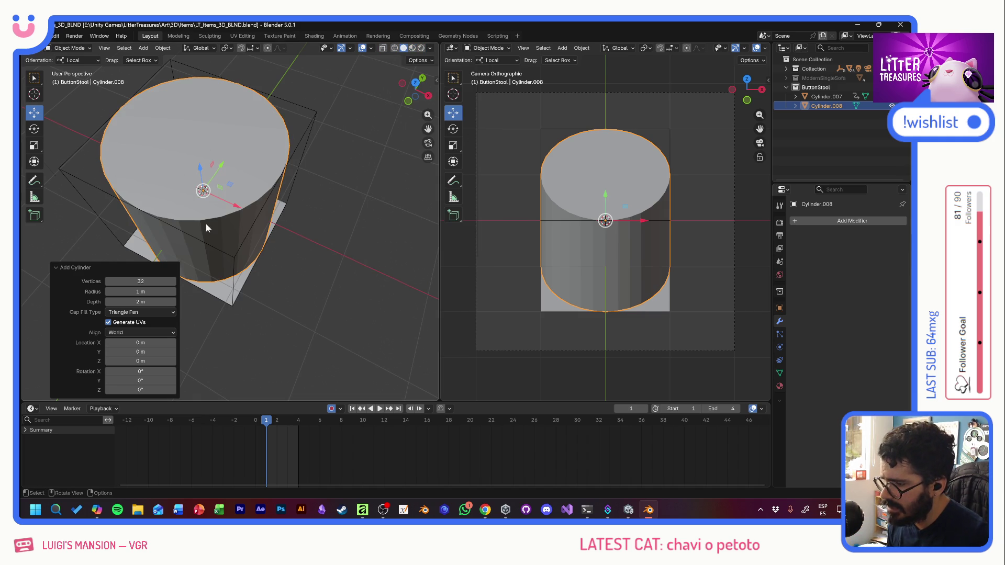
click(77, 48)
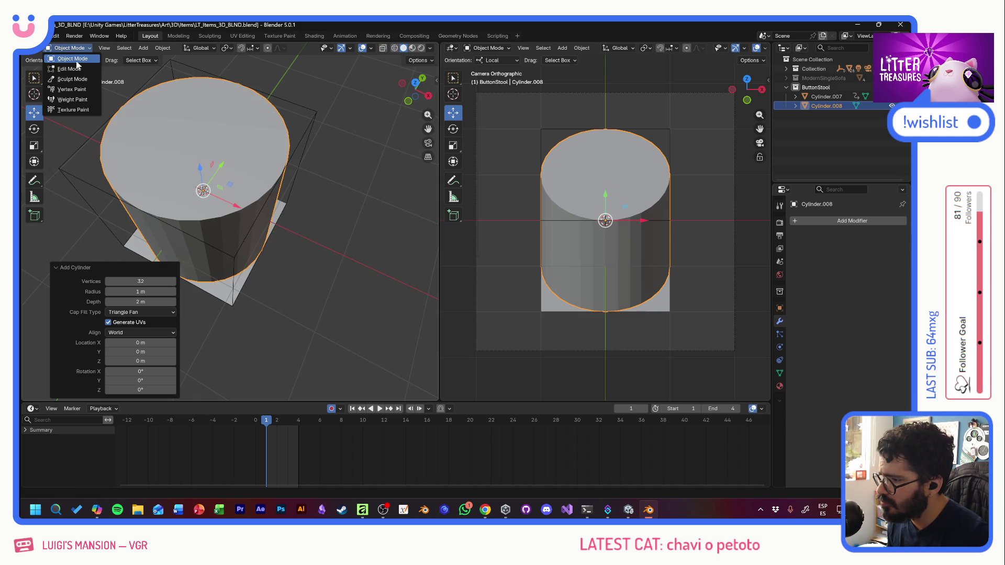
Step: Enter Edit Mode on the cylinder, try a loop cut and select the whole mesh
click(72, 70)
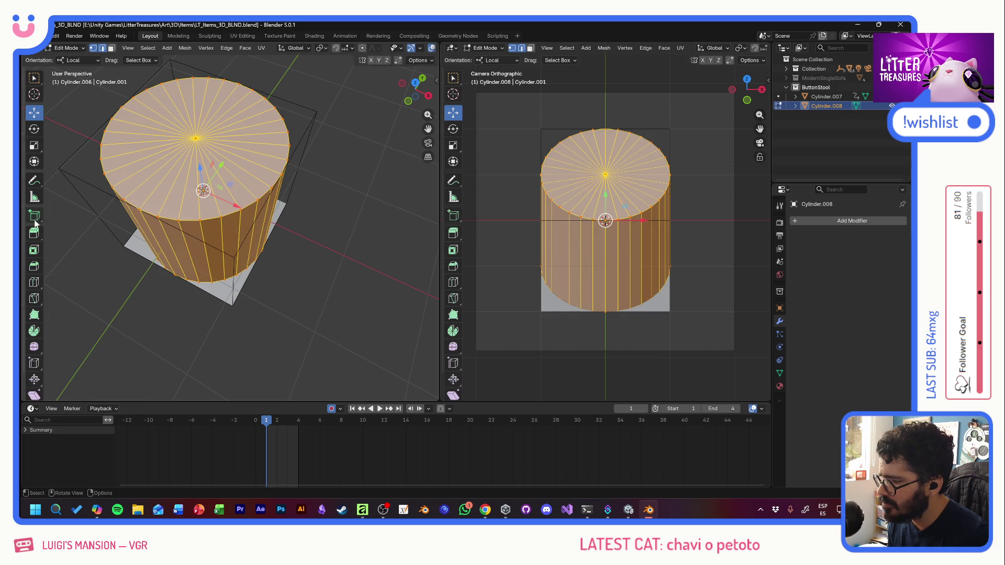
click(33, 284)
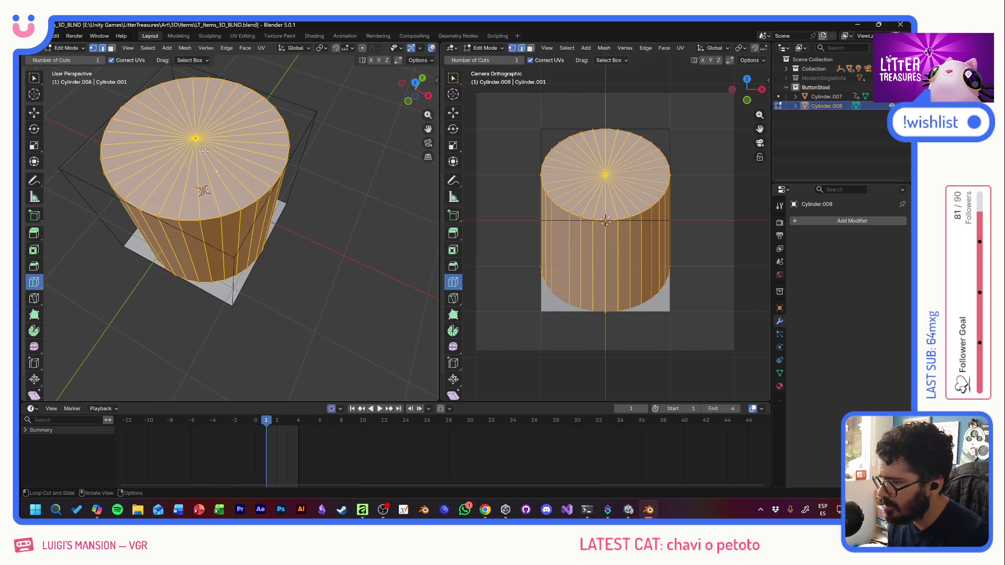
click(264, 114)
key(a)
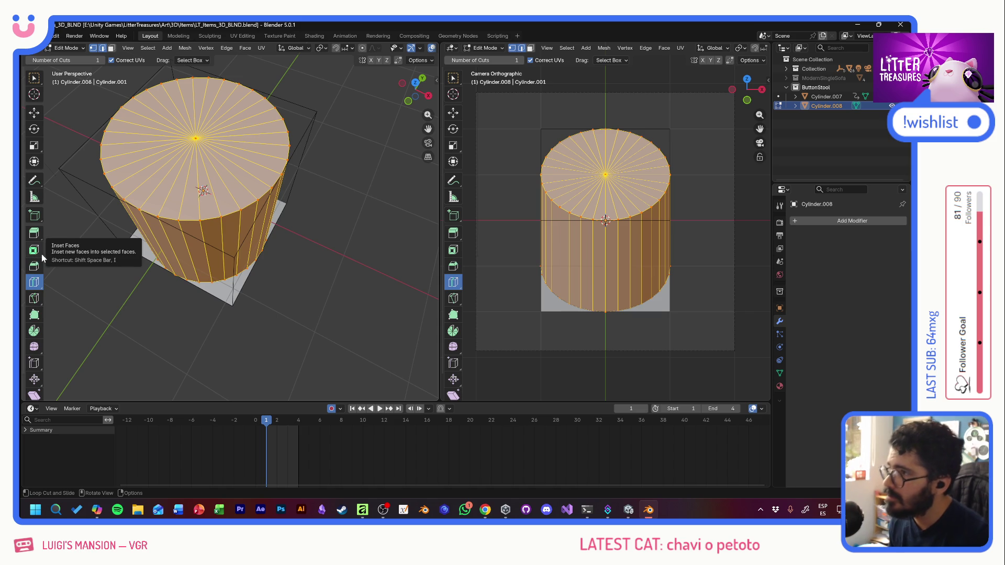
Step: Box-select the cylinder's top face with the Move tool active
click(34, 112)
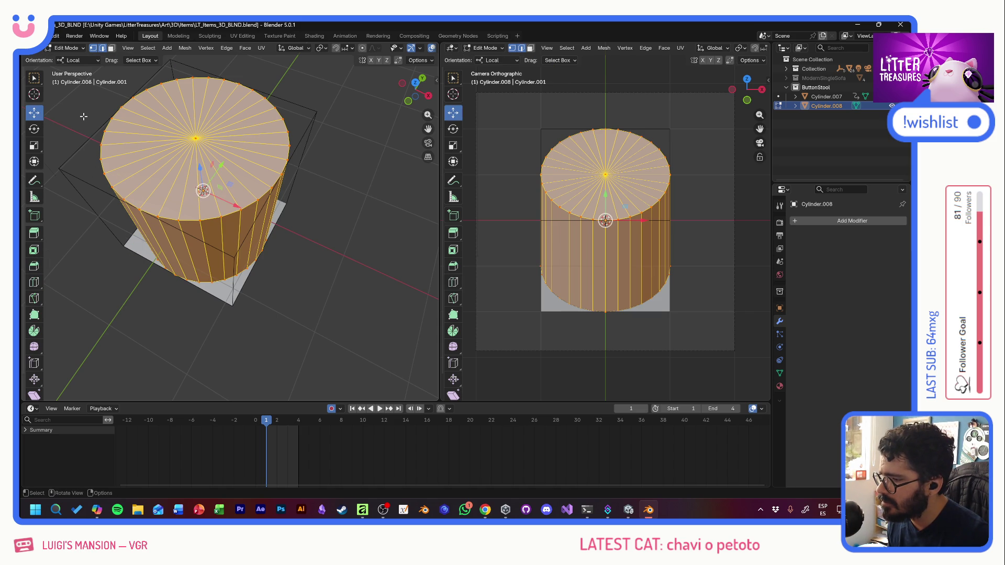
click(93, 125)
drag(180, 126, 213, 153)
key(ctrl+KP_Add)
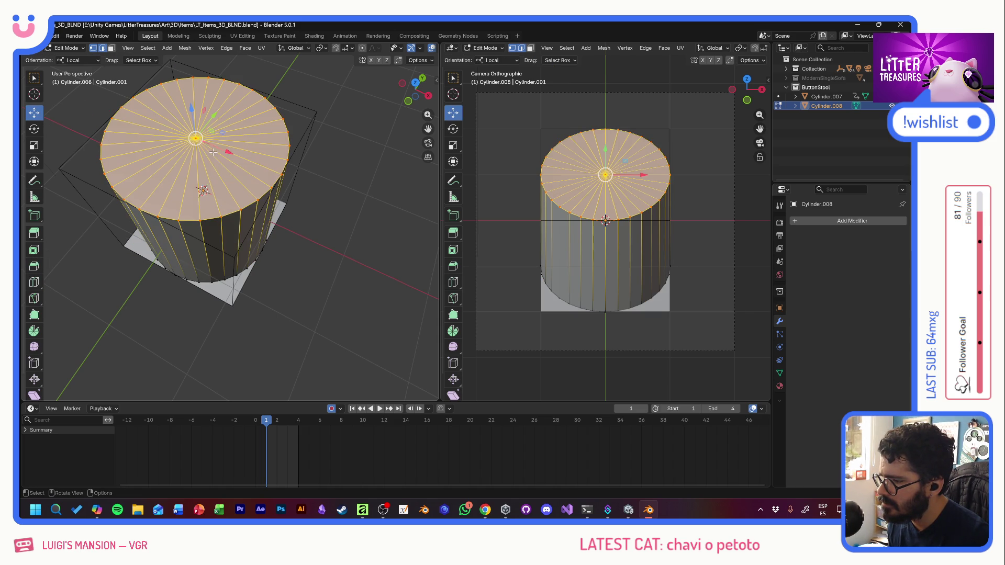
Step: Inset the cylinder's top face (0.2575 m) into a rim and sink the inner face inward
click(110, 50)
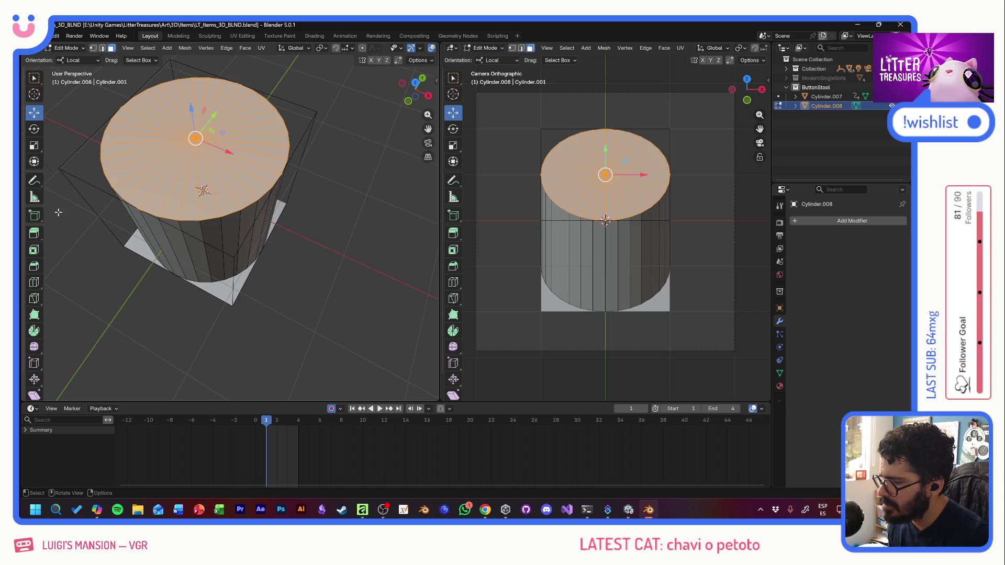
click(38, 251)
mouse_move(227, 150)
mouse_down()
mouse_move(202, 167)
mouse_move(213, 145)
mouse_up()
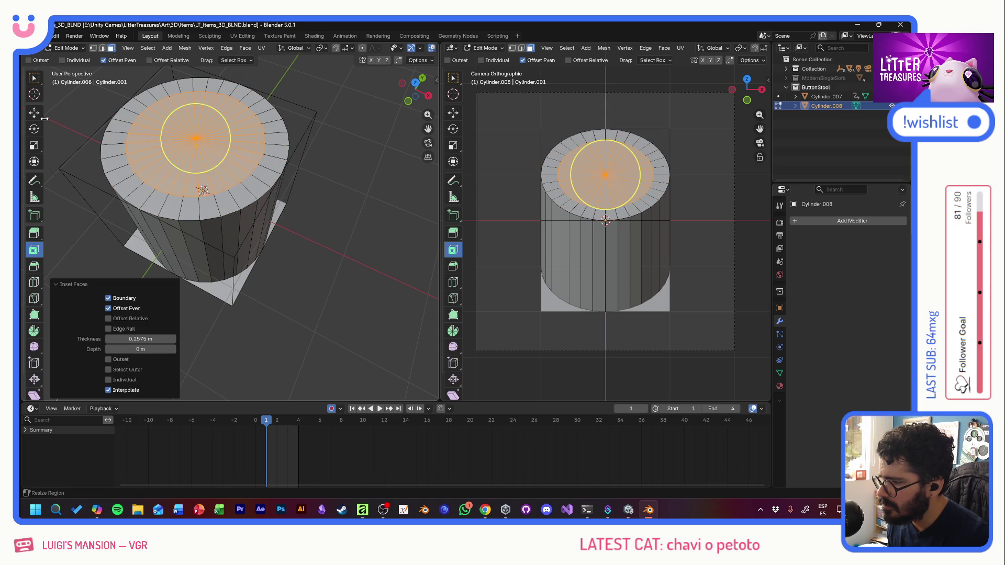
click(36, 113)
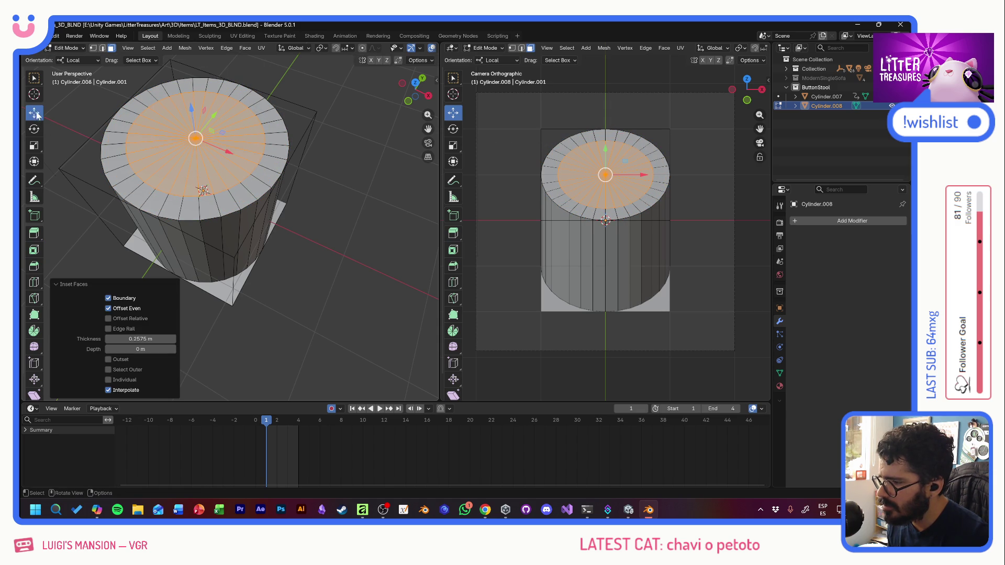
click(33, 233)
drag(193, 110, 196, 114)
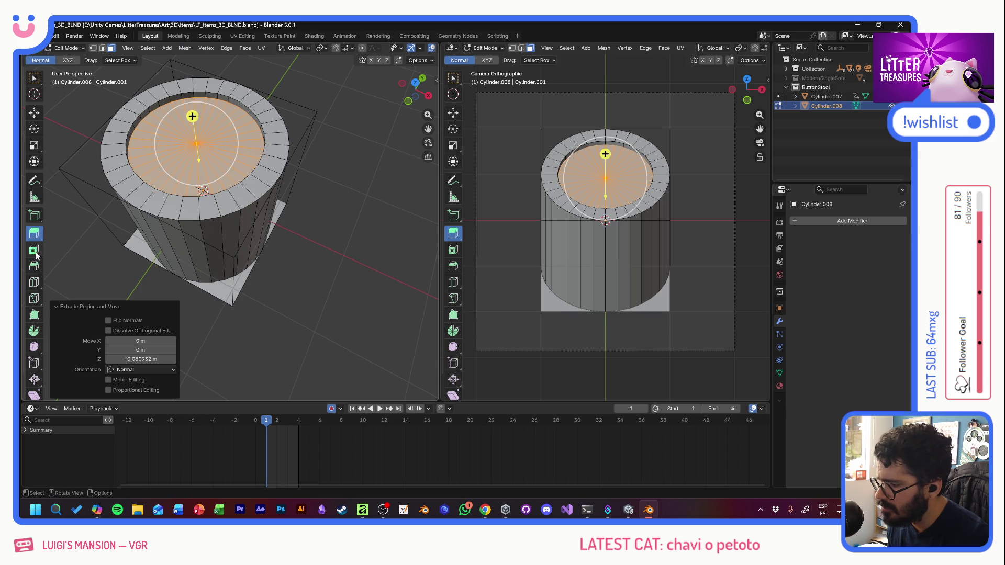
Step: Inset the recessed face into a smaller circle and raise it upward as a cushion
click(34, 249)
mouse_move(221, 135)
mouse_down()
mouse_move(207, 139)
mouse_move(217, 140)
mouse_move(209, 109)
mouse_up()
key(shift+space)
key(e)
key(Escape)
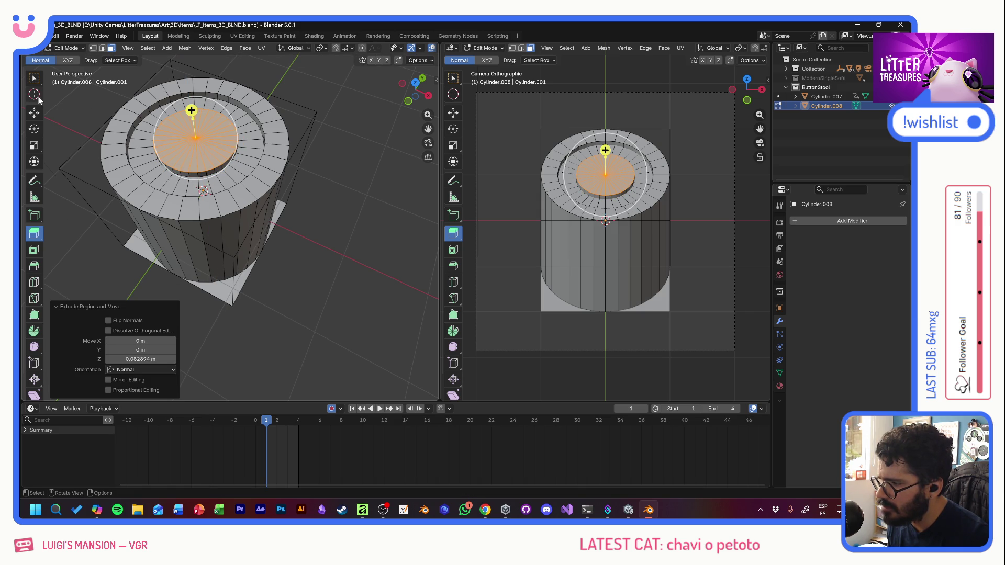
click(34, 114)
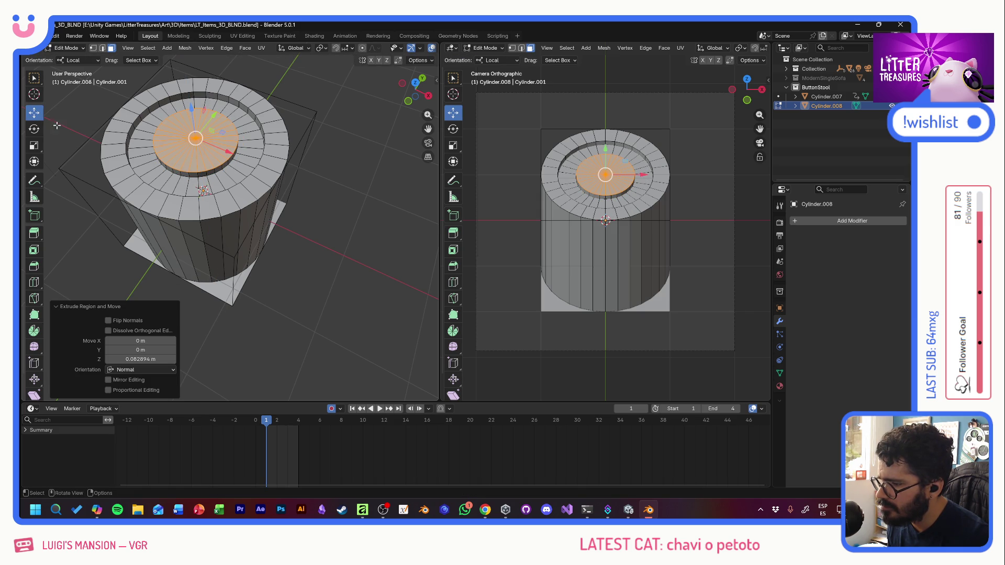
click(216, 231)
middle_drag(225, 243, 212, 196)
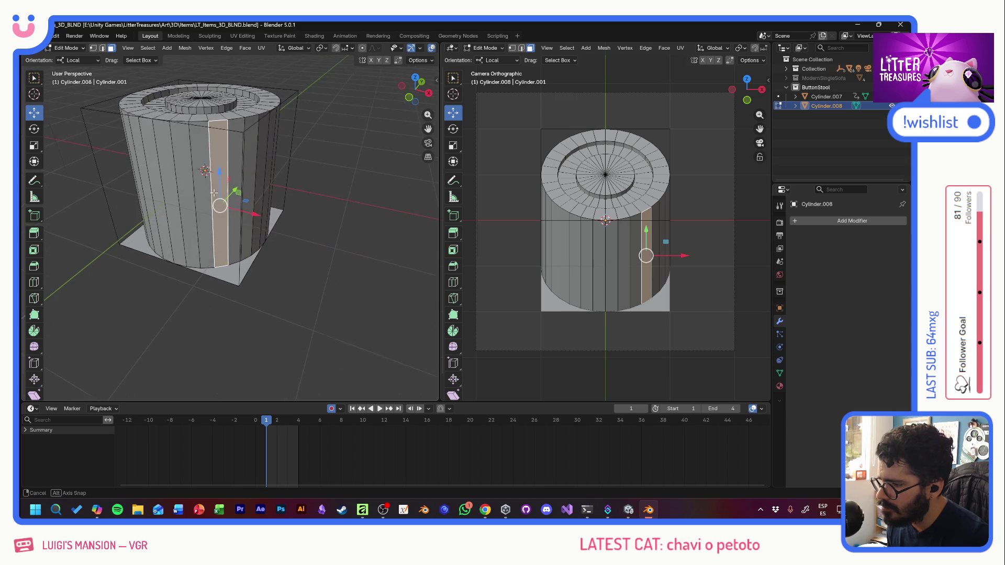
Step: Box-select all of the cylinder's bottom vertices from the right and back orthographic views
click(34, 79)
key(1)
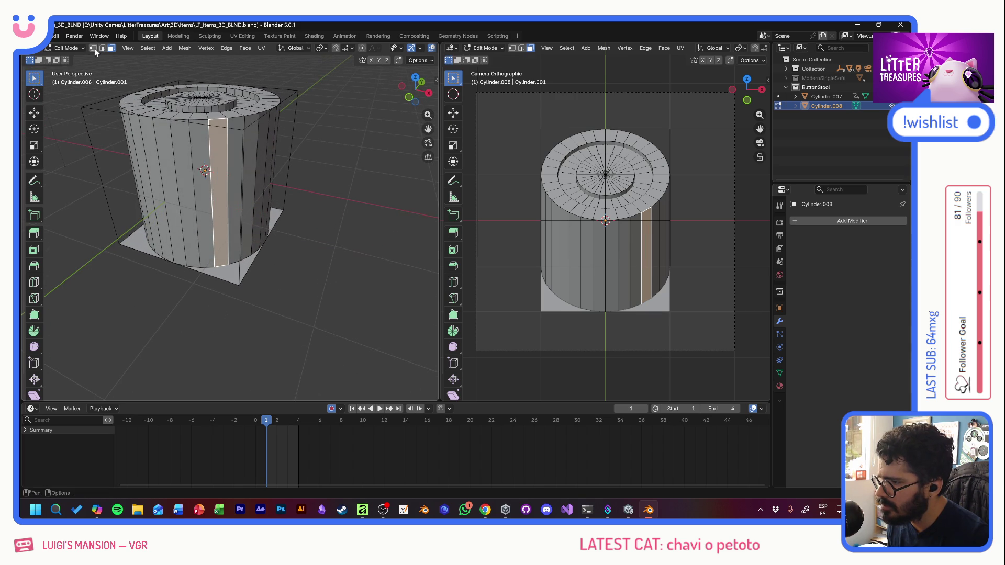
drag(108, 179, 343, 279)
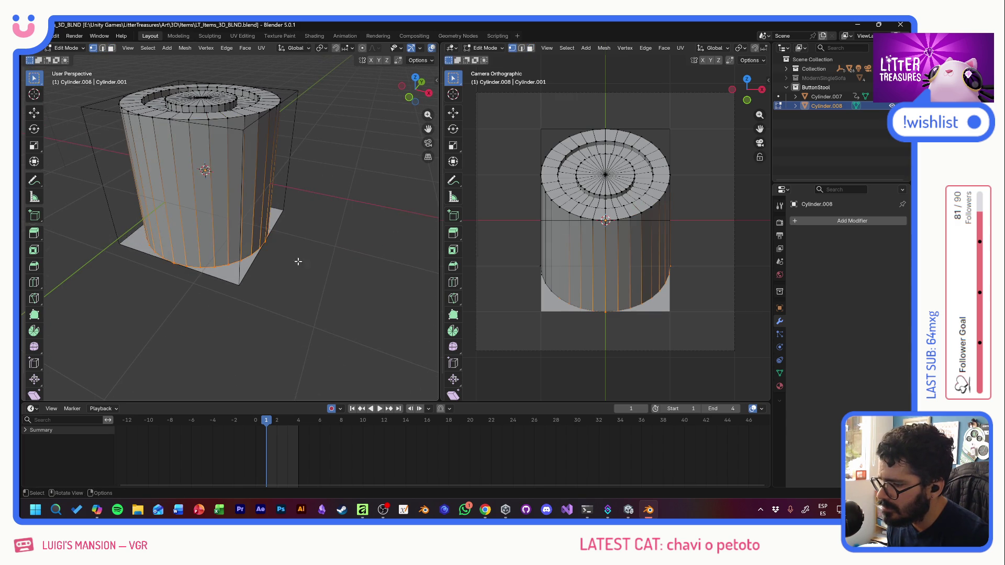
alt+middle_drag(299, 265, 205, 214)
drag(118, 208, 389, 270)
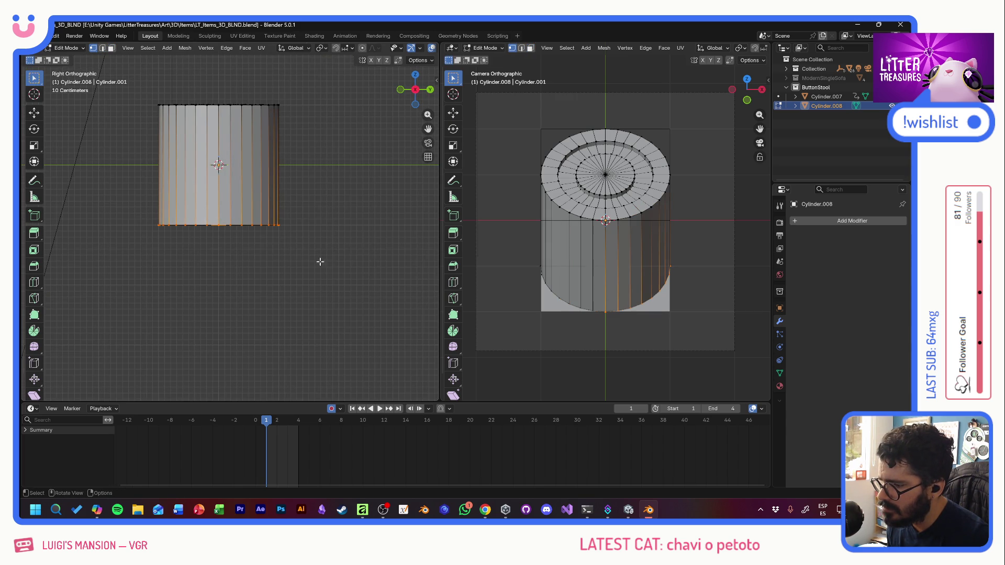
alt+middle_drag(272, 214, 221, 213)
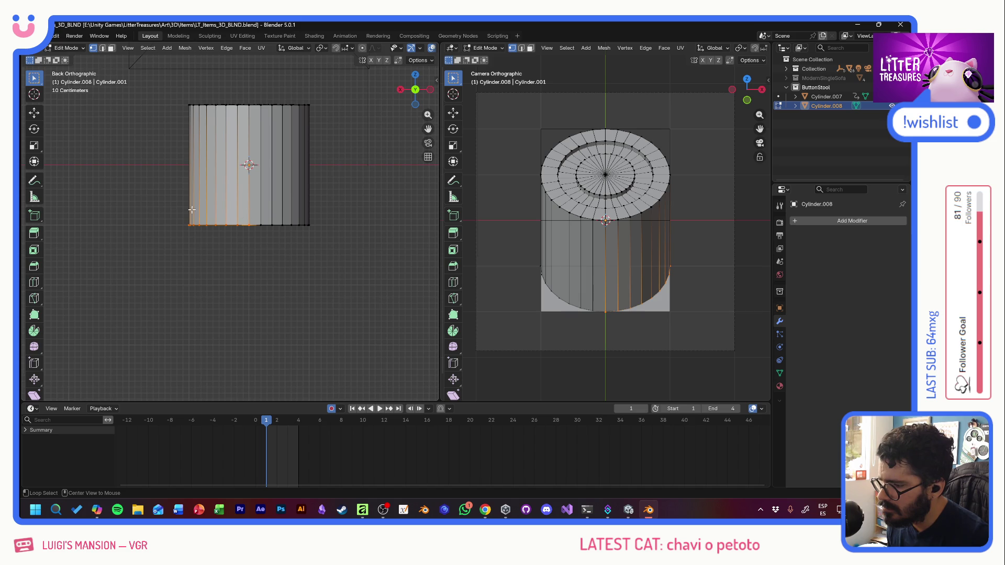
drag(174, 206, 360, 254)
alt+middle_drag(346, 235, 150, 209)
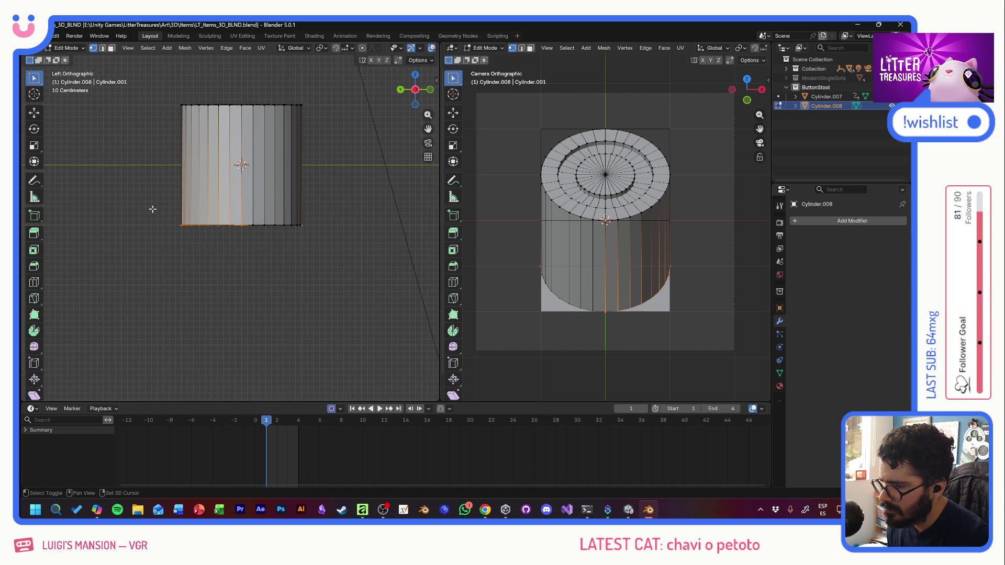
alt+middle_drag(315, 212, 173, 212)
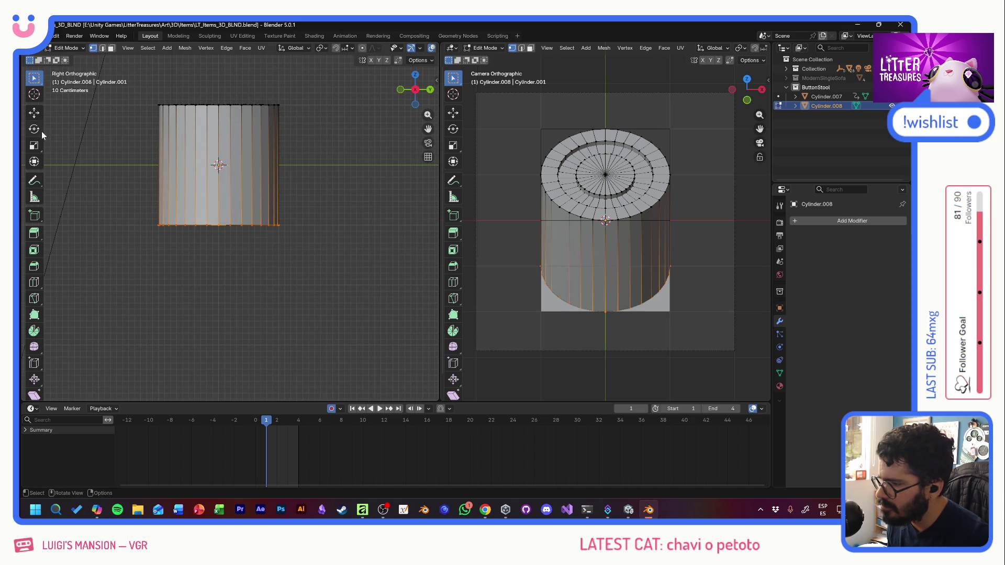
Step: Raise the bottom vertices on Z into a cone, then lift the tip vertex up under the top
click(37, 114)
drag(218, 187, 232, 79)
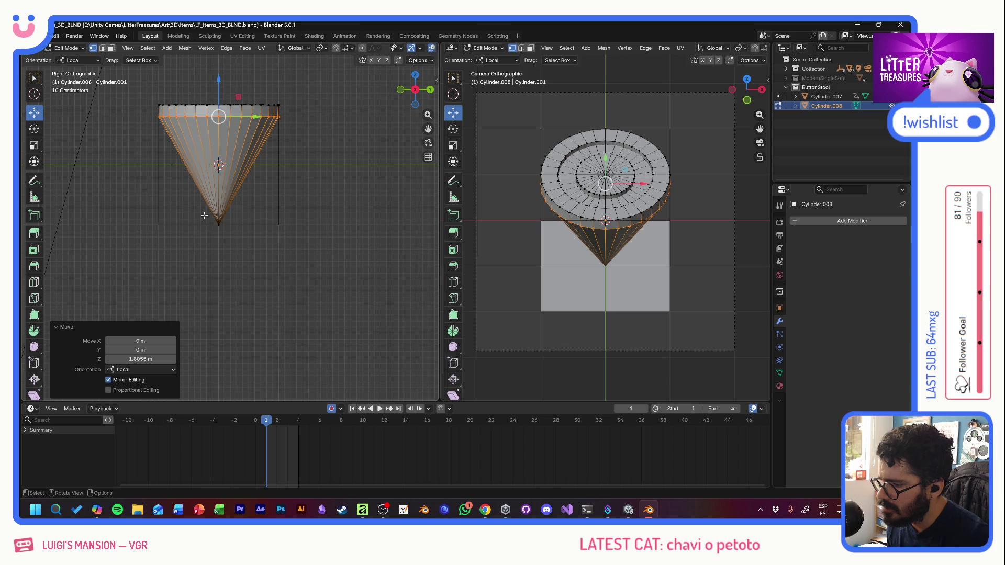
click(34, 77)
click(218, 224)
click(34, 112)
drag(219, 191, 233, 83)
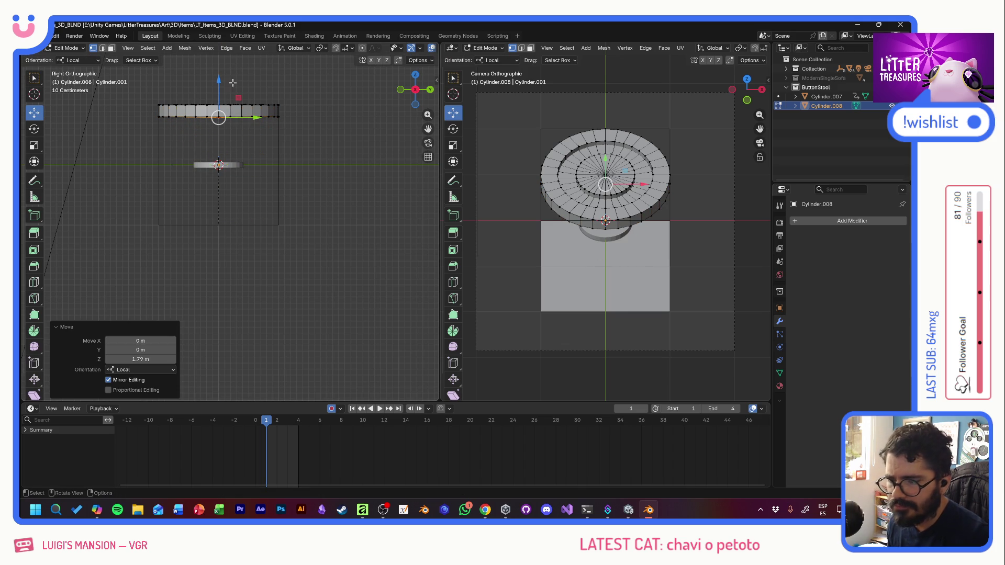
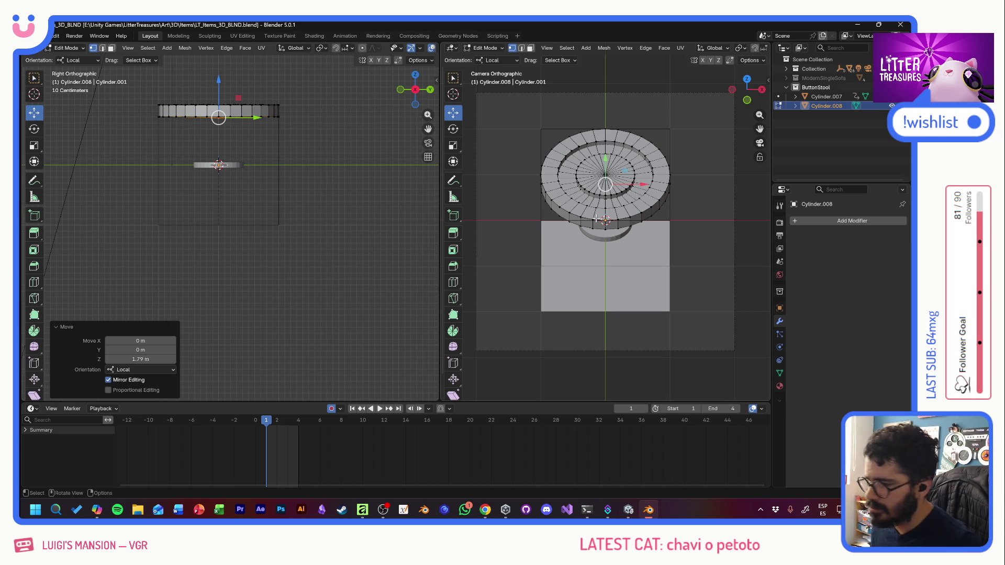
Step: In Object Mode, select the small stray object and delete it
click(84, 50)
click(67, 67)
click(197, 165)
key(Delete)
Step: Scale the seat disc down to about 0.518 of its size
click(36, 146)
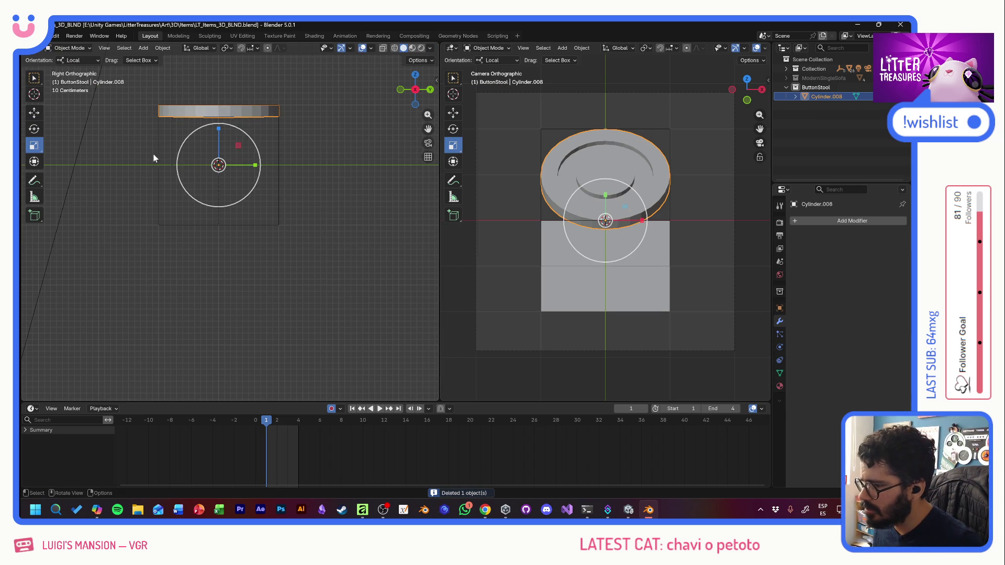
key(s)
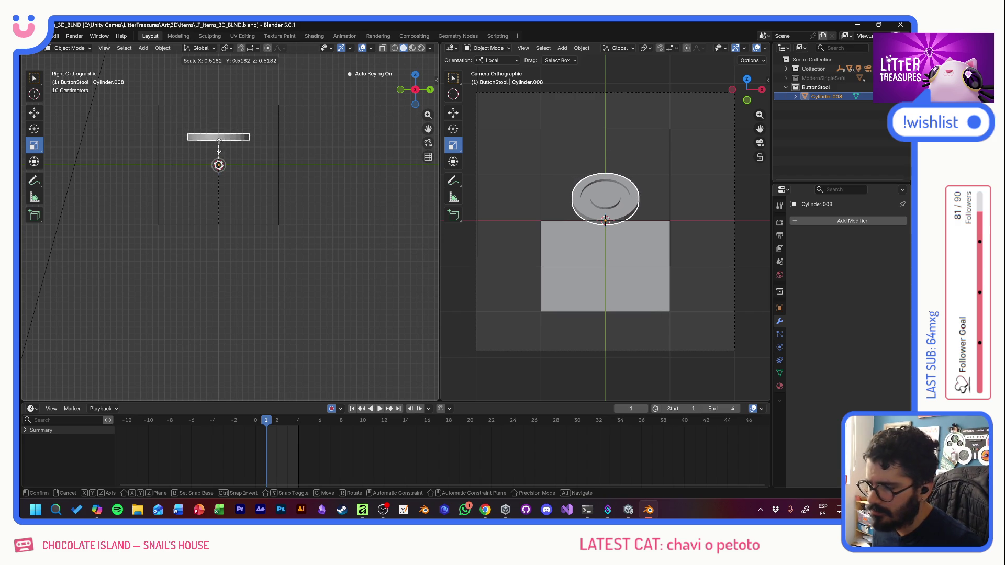
click(220, 141)
Step: Lower the disc along Z to about -0.15 m with the Move gizmo
click(36, 114)
drag(219, 134, 223, 161)
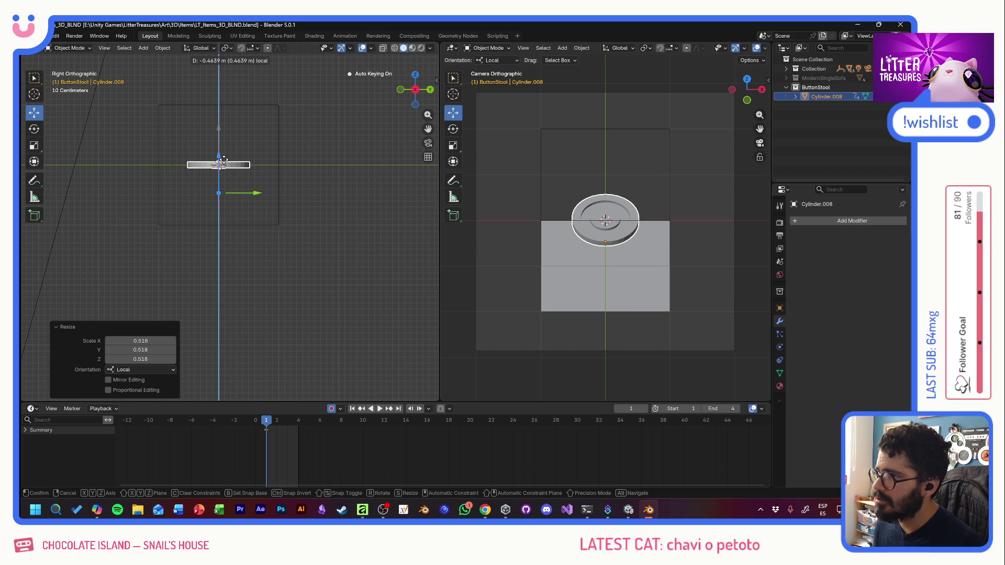
drag(223, 161, 223, 161)
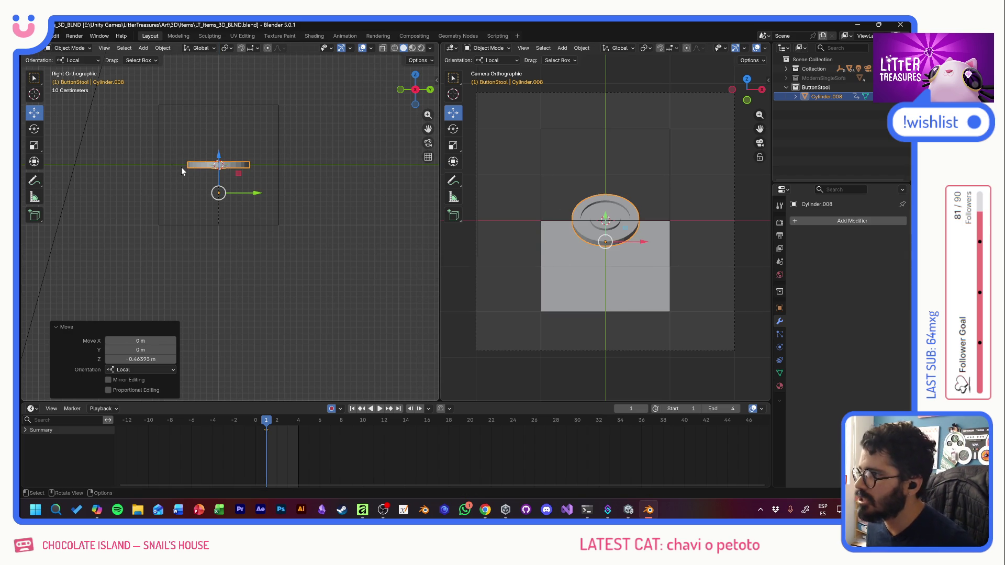
drag(219, 157, 219, 167)
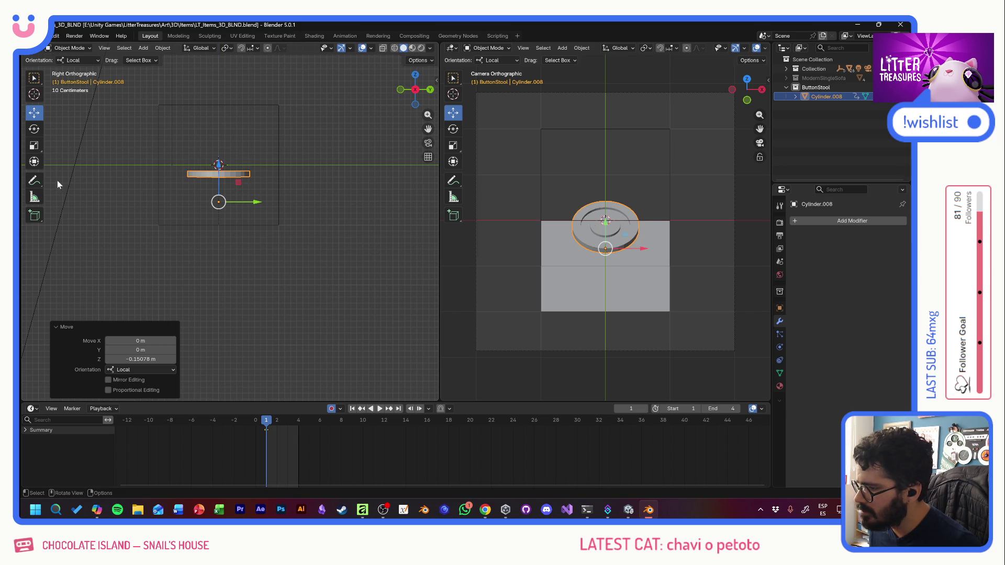
click(145, 49)
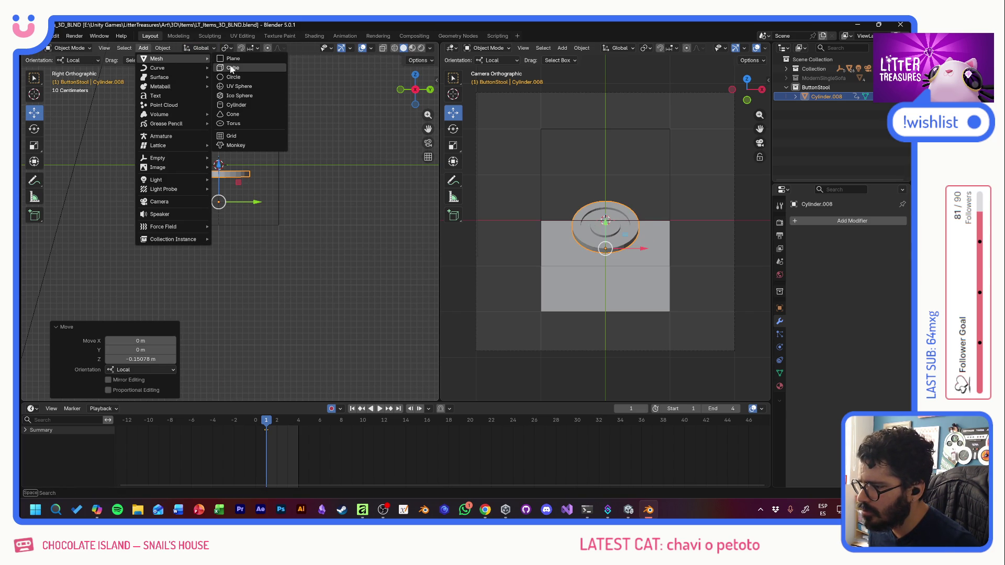
Step: Add a cube mesh and try shrinking it, cancelling the first attempt
mouse_move(157, 58)
click(271, 68)
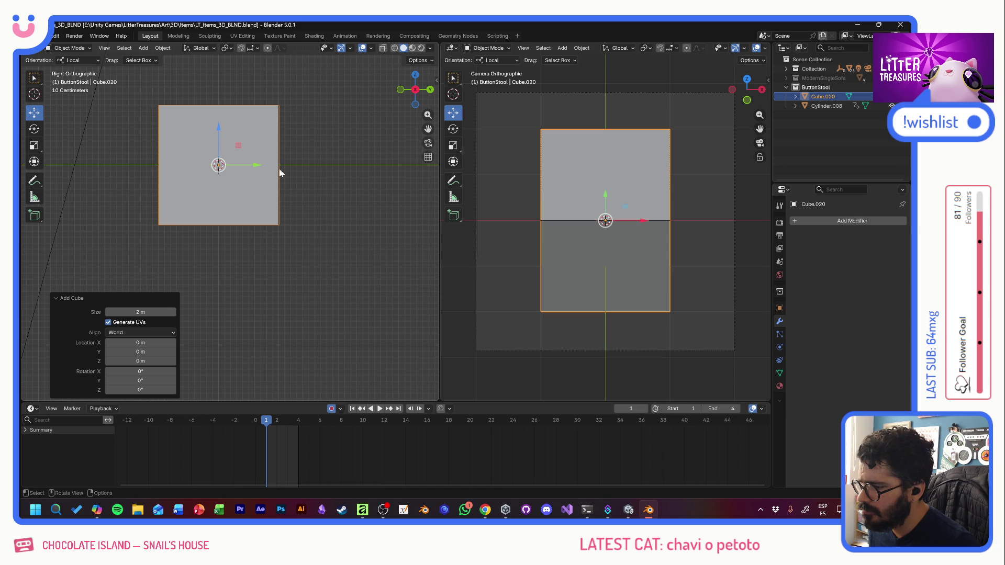
click(34, 146)
drag(225, 140, 217, 162)
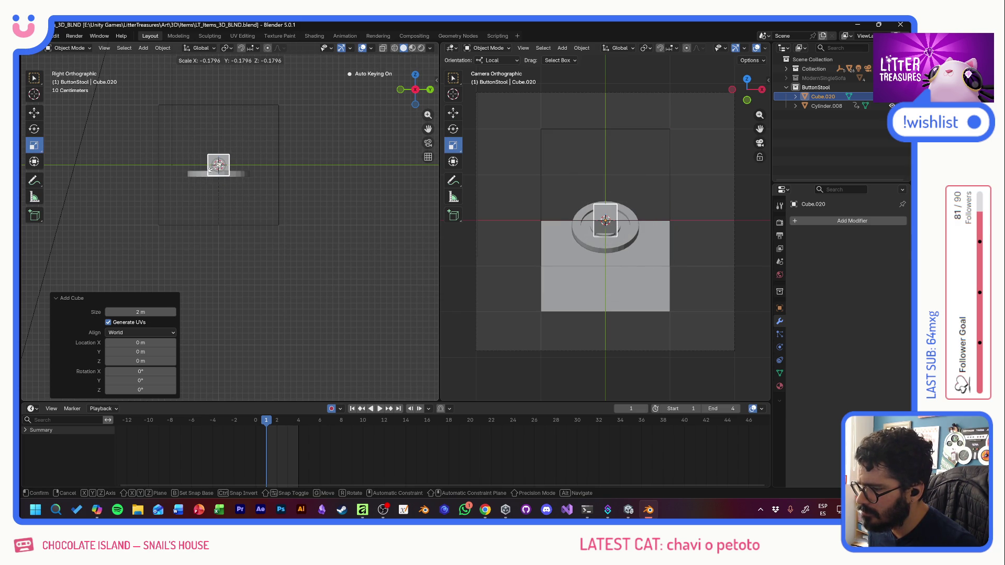
drag(214, 168, 214, 171)
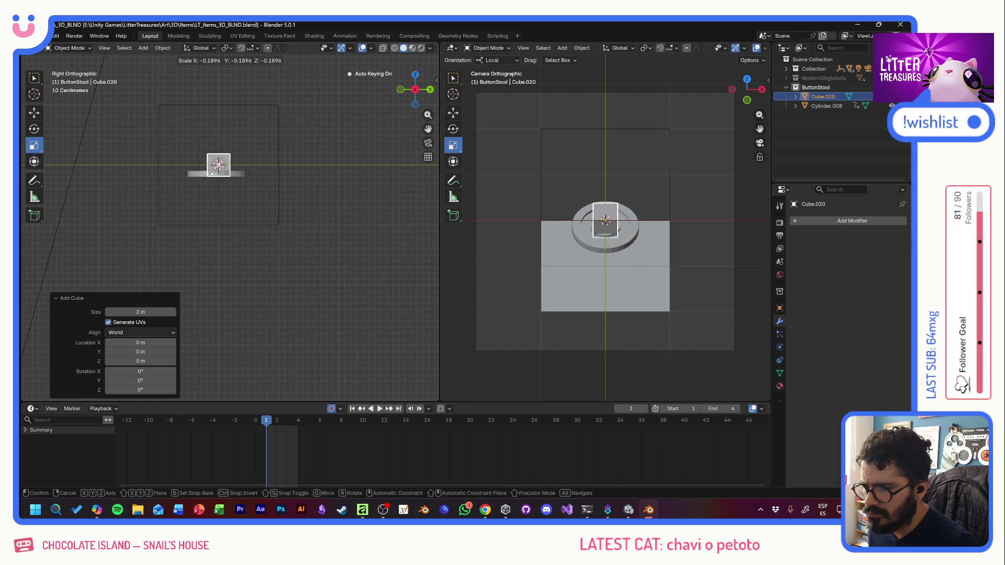
right_click(214, 171)
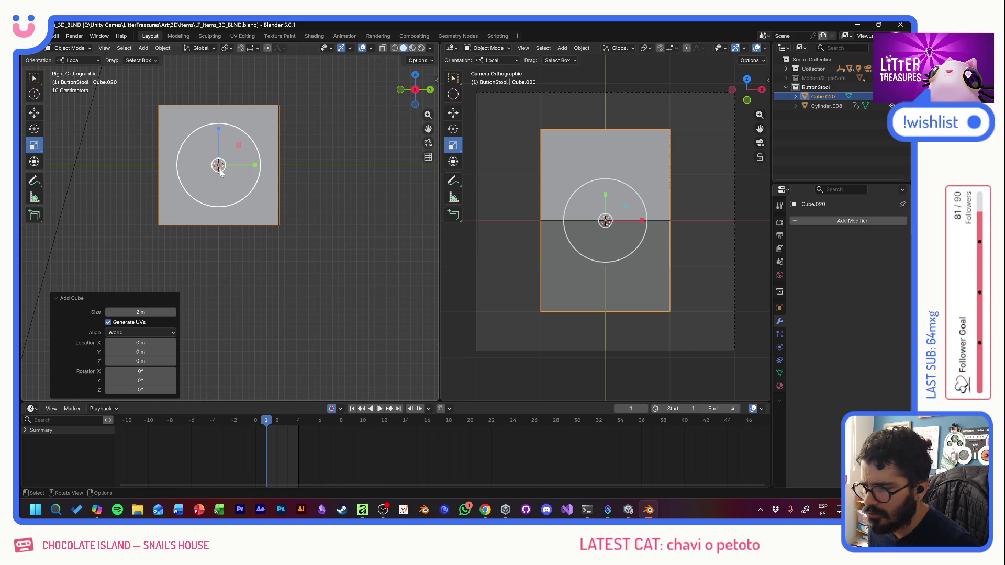
Step: Reselect the cube and scale it into a tall, thin leg
click(233, 134)
click(299, 110)
click(253, 118)
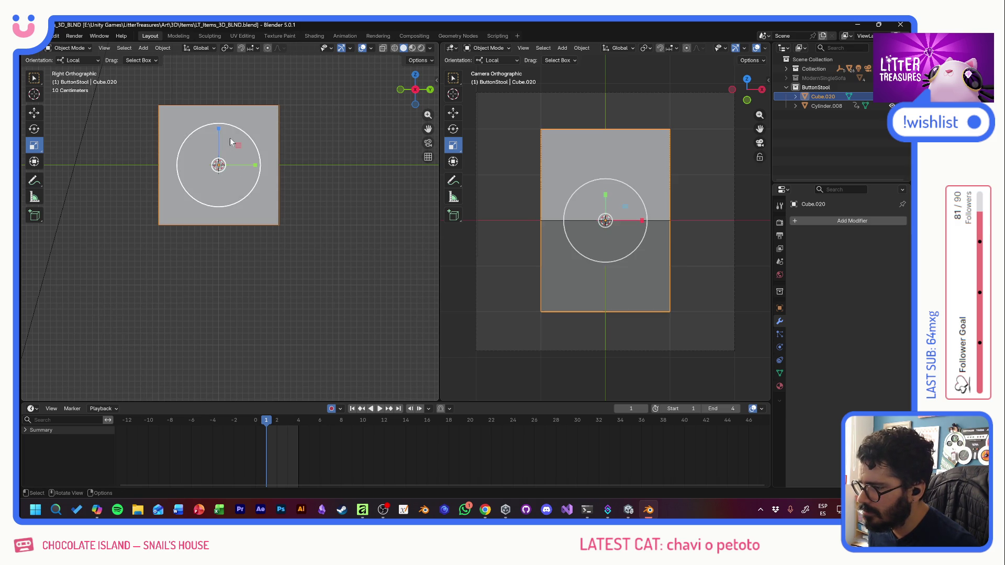
mouse_move(231, 142)
mouse_down()
mouse_move(220, 171)
mouse_move(221, 273)
mouse_up()
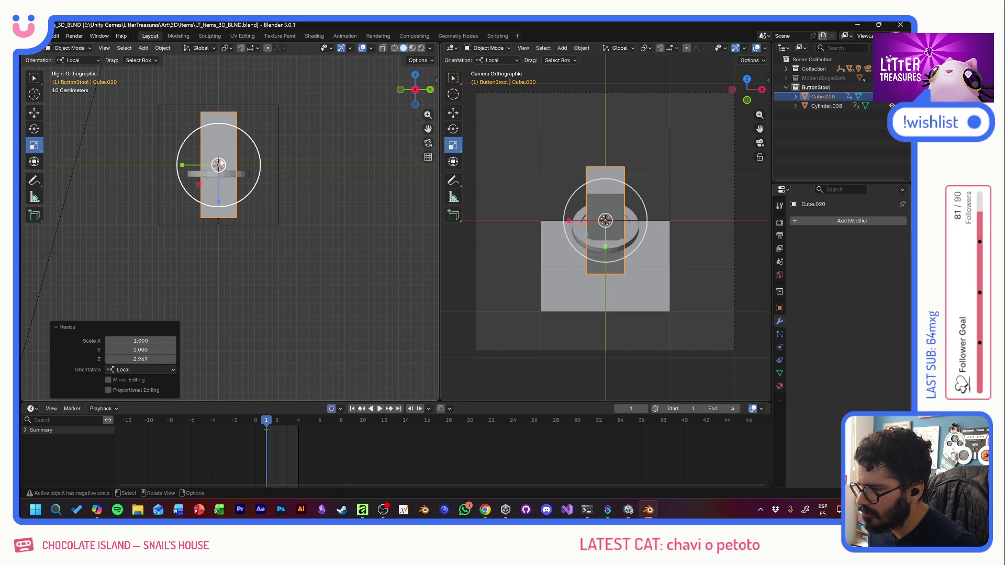
mouse_move(637, 210)
mouse_down()
mouse_move(609, 246)
mouse_move(606, 286)
mouse_up()
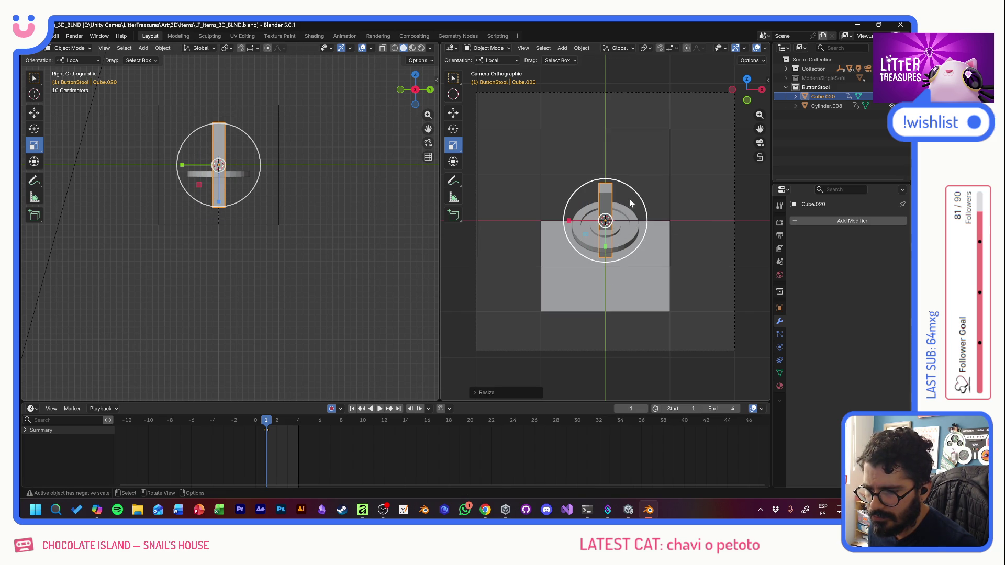
key(s)
click(629, 198)
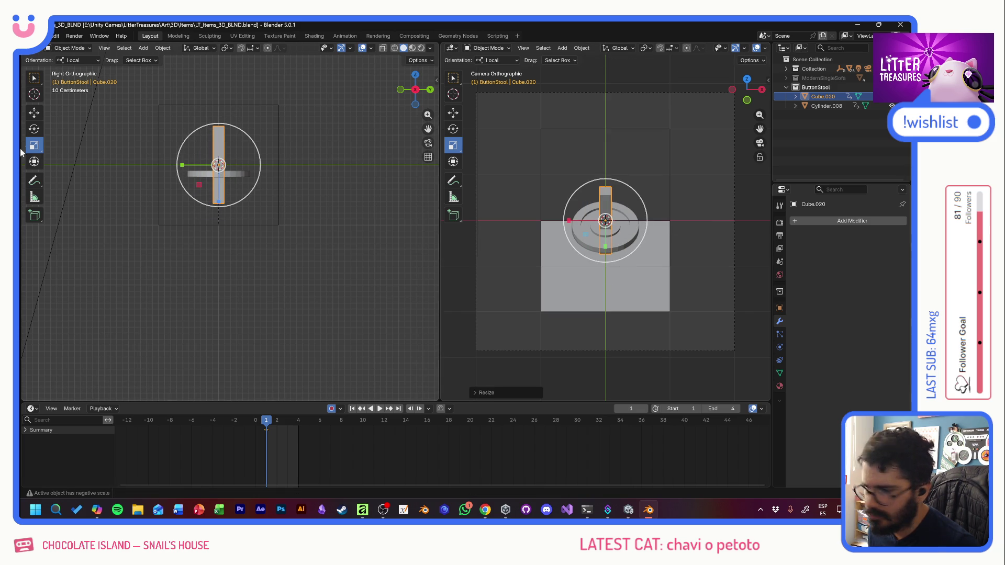
Step: Move the leg down about 0.789 m beneath the disc, then bring up Copilot
click(34, 114)
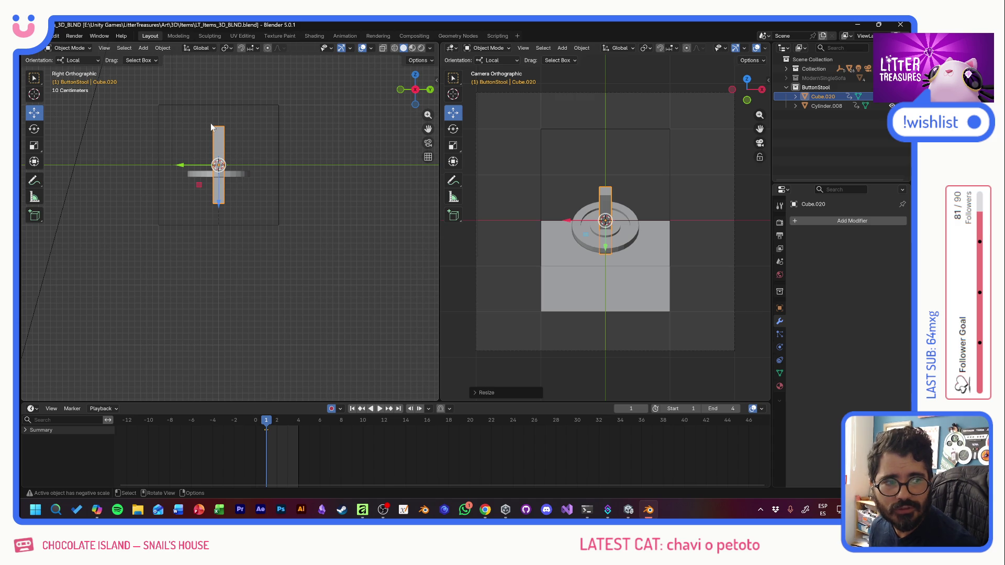
drag(221, 208, 221, 255)
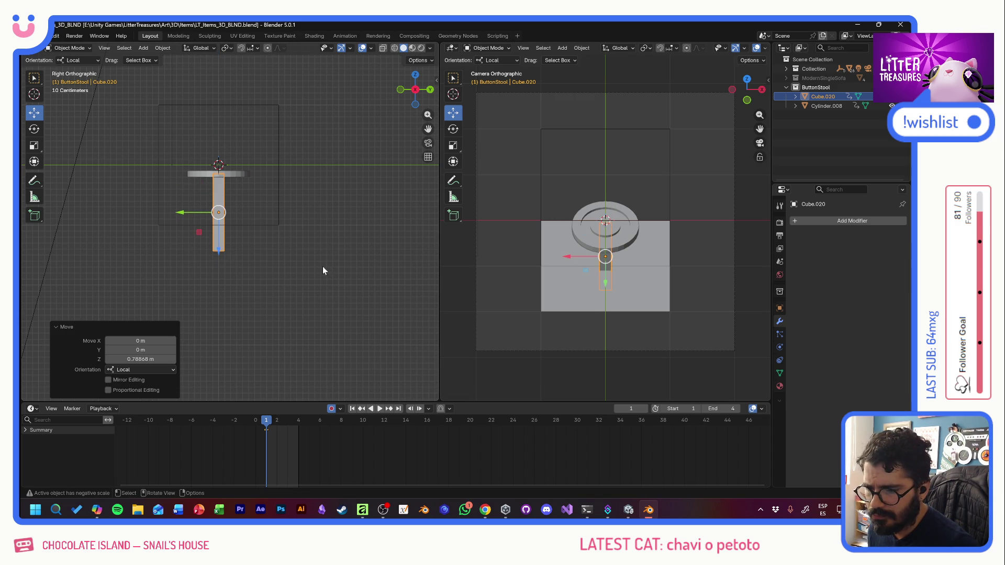
click(97, 510)
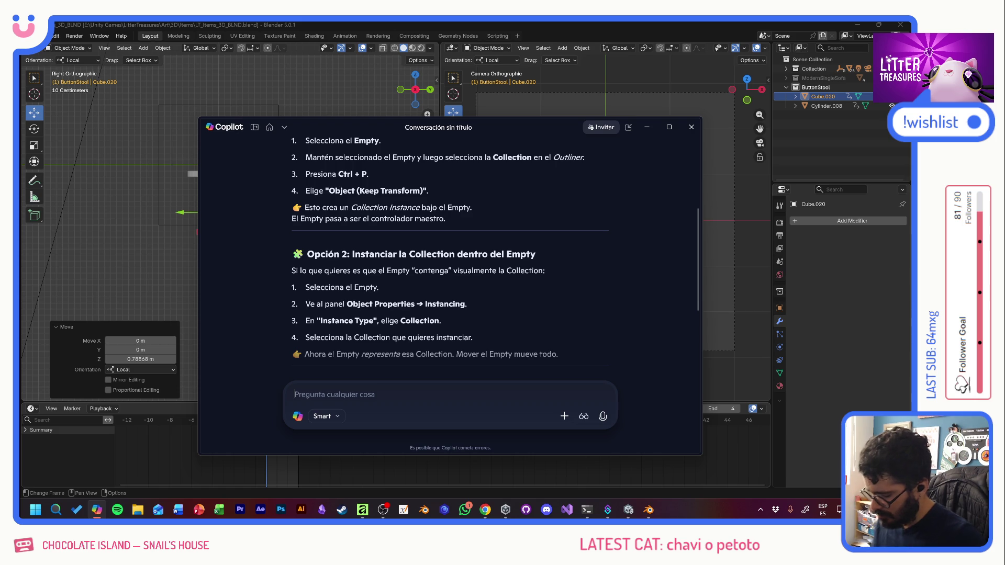
text(co)
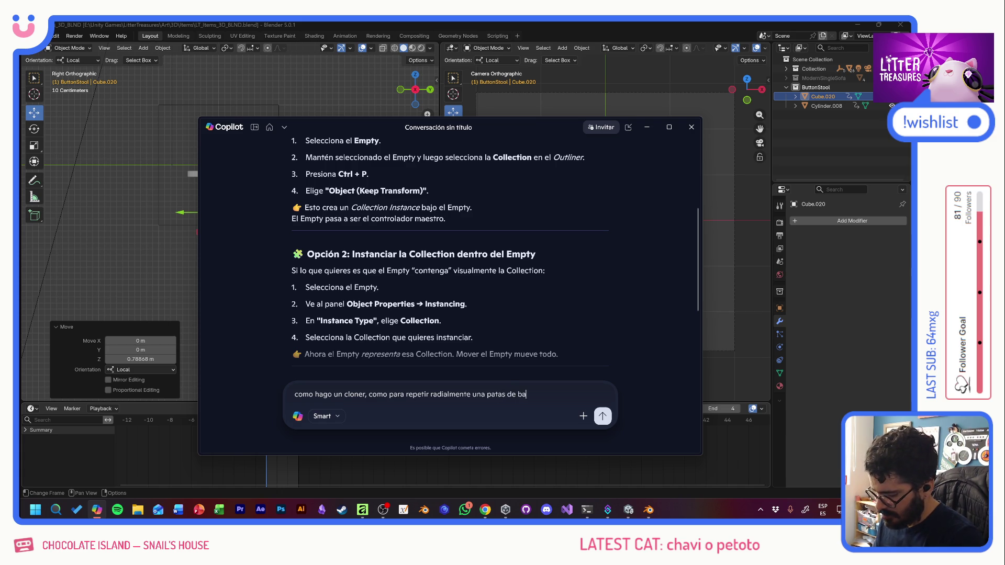
Step: Ask Copilot about radially repeating the legs, request a simpler answer, then hide the chat
key(Return)
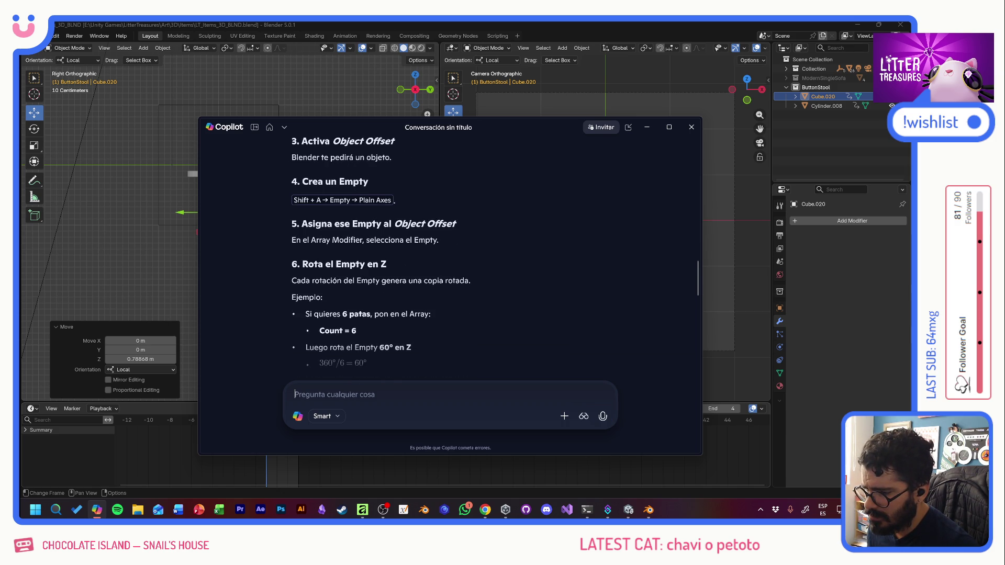
scroll(448, 252, down, 2)
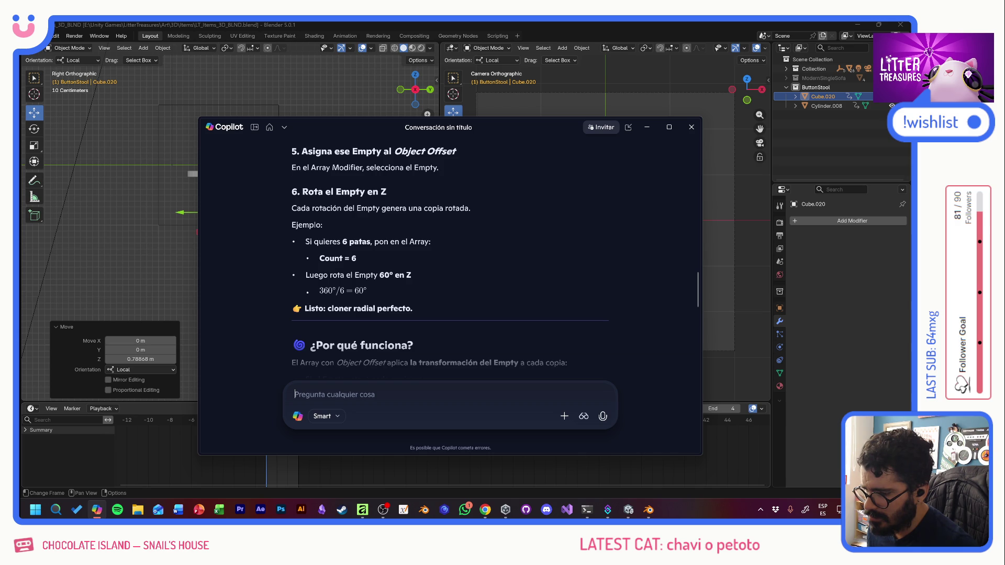
scroll(448, 260, down, 4)
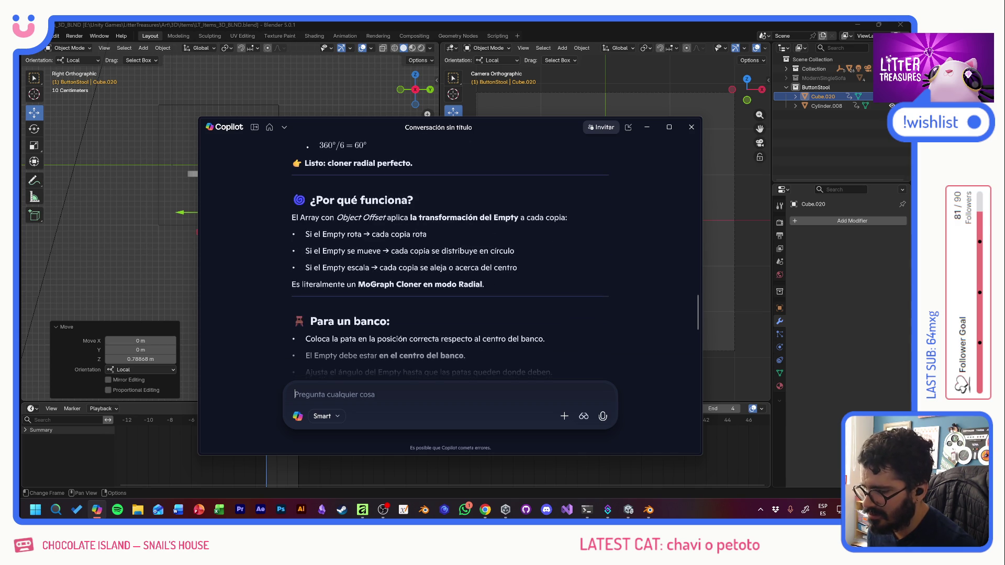
scroll(451, 259, down, 3)
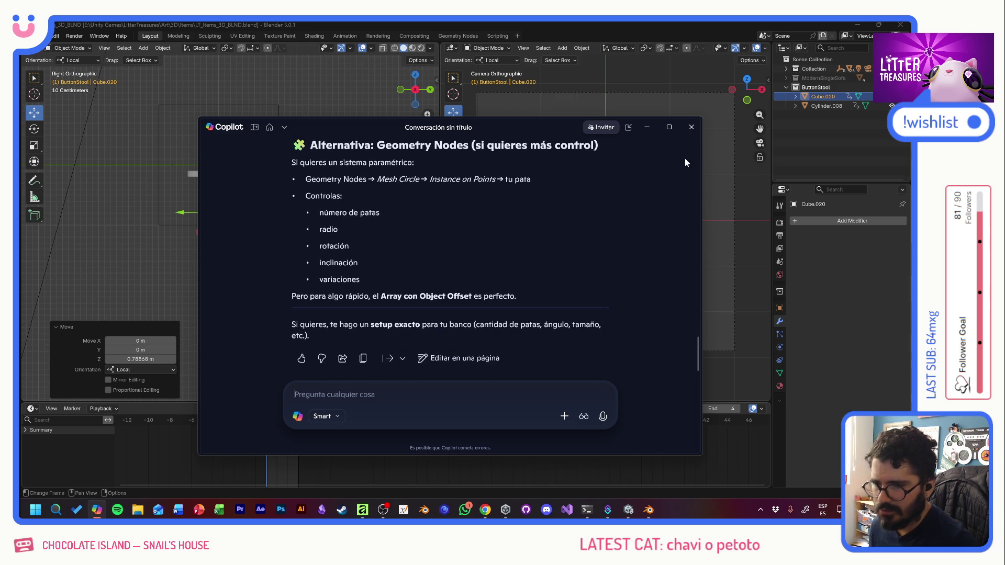
text(que cpok)
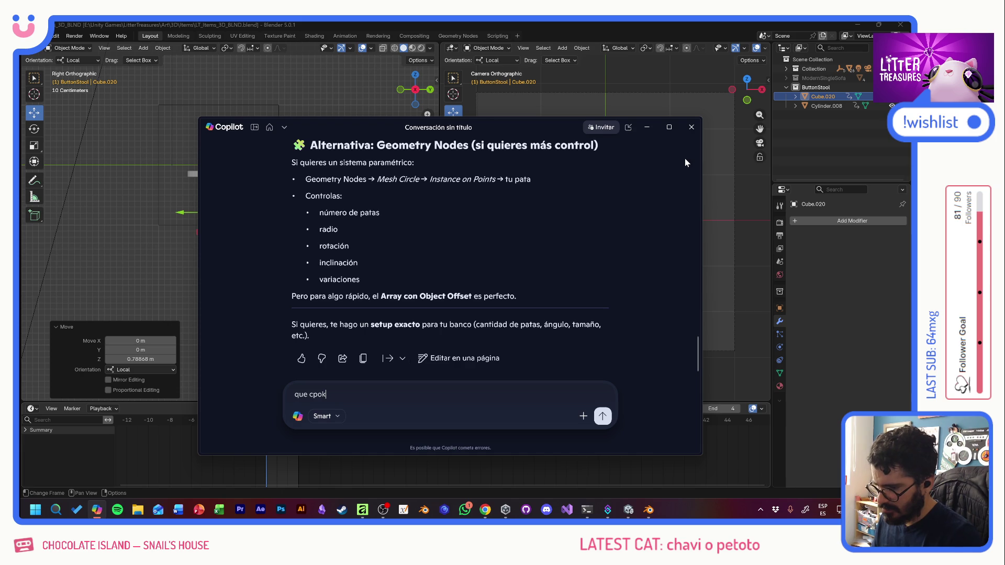
key(BackSpace)
key(BackSpace)
key(BackSpace)
text(ompicado )
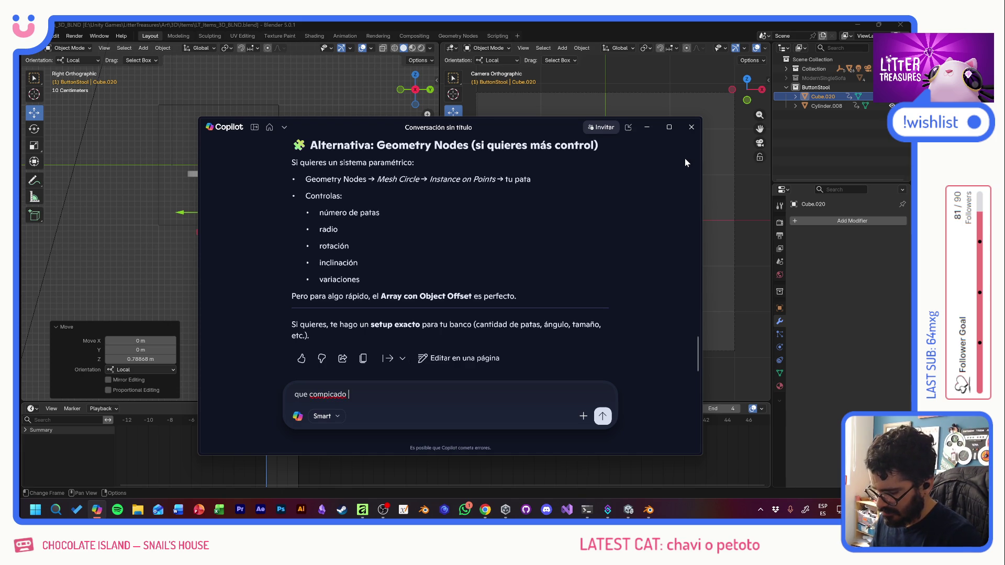
text(jaja, mejor los)
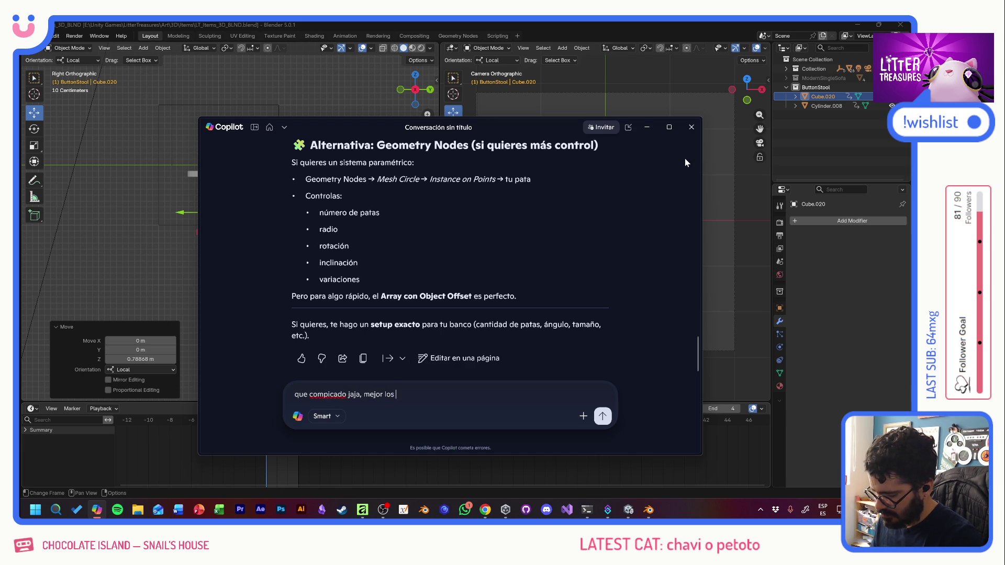
text(mano)
key(Return)
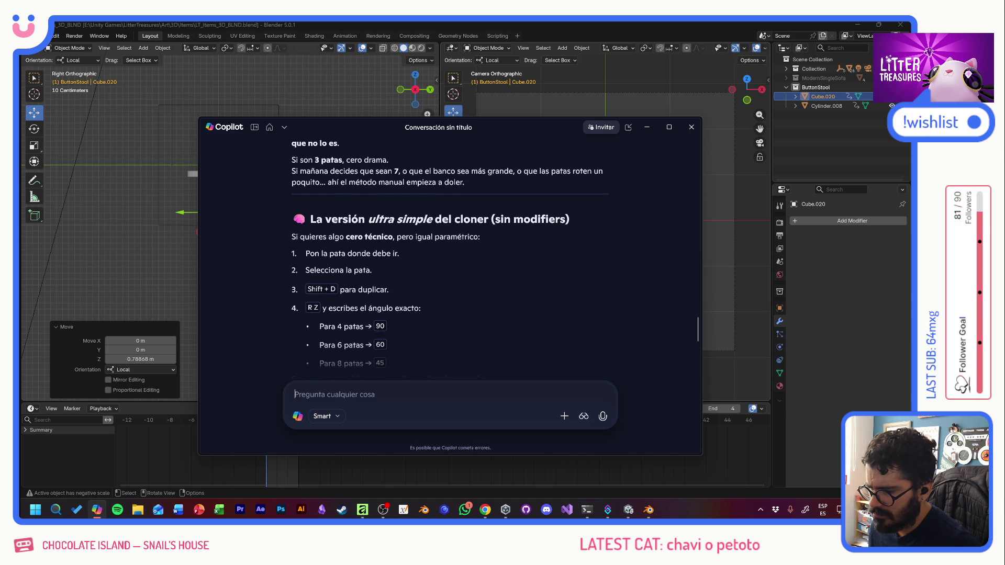
click(645, 128)
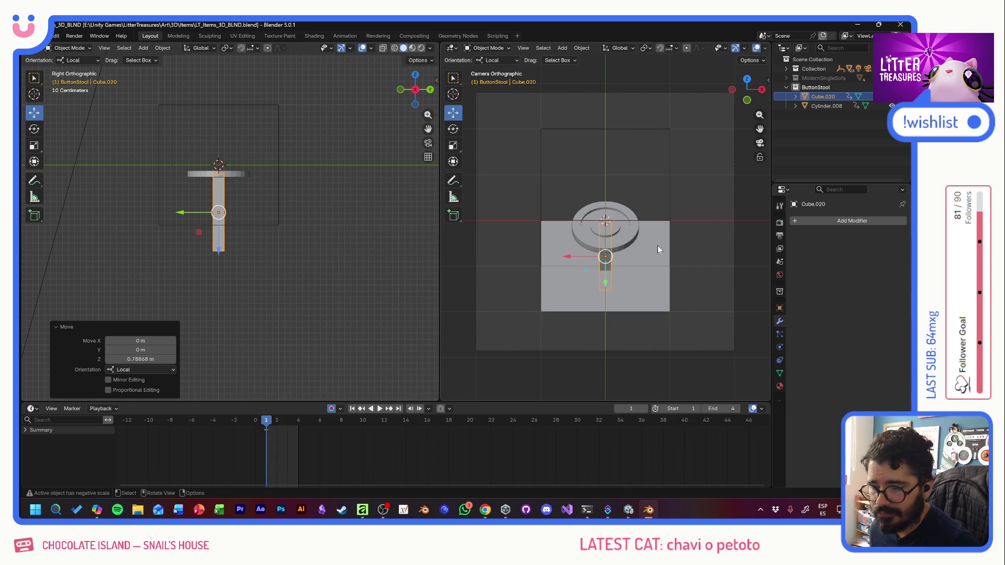
Step: Shrink the leg Cube.020 slightly
click(33, 147)
key(s)
click(234, 206)
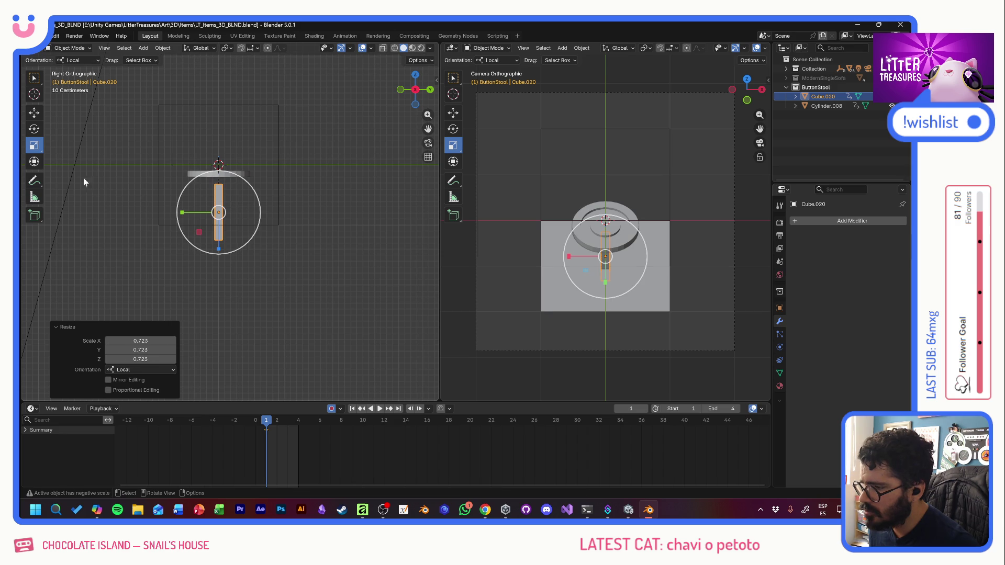
Step: Tilt the leg about -5° around the X axis
click(34, 129)
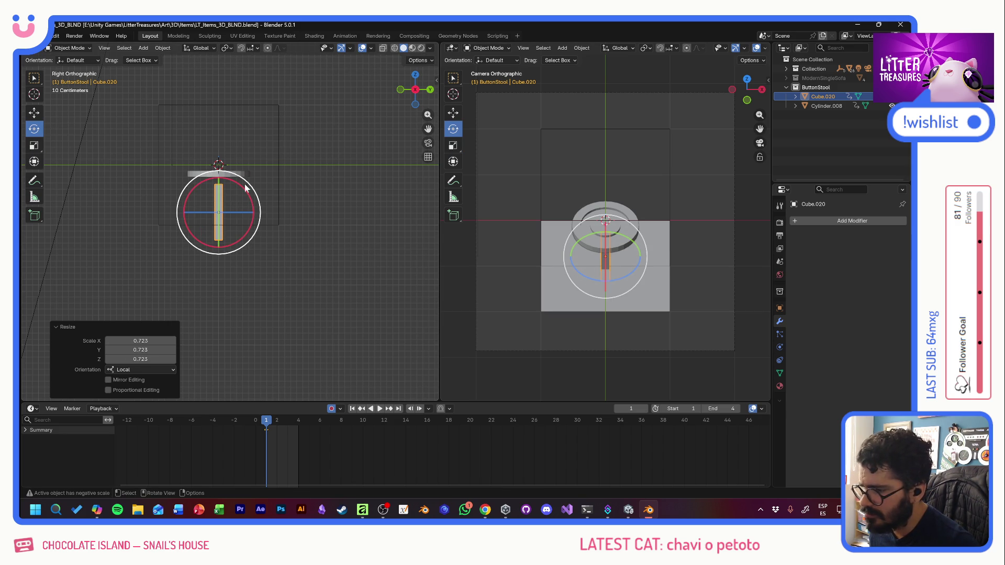
drag(236, 186, 250, 174)
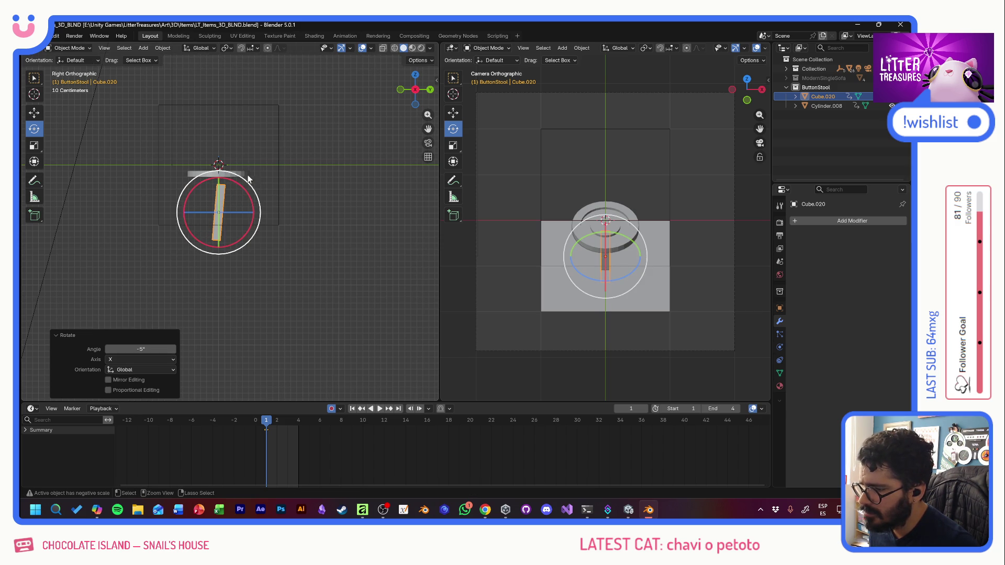
click(34, 113)
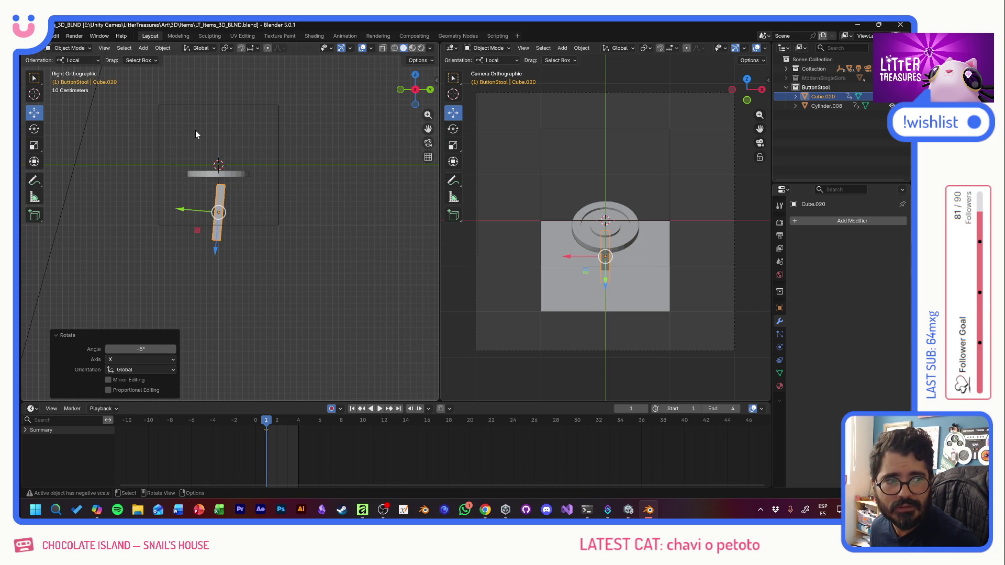
Step: Move the tilted leg into place under the seat and paste a duplicate, Cube.021
drag(197, 230, 174, 220)
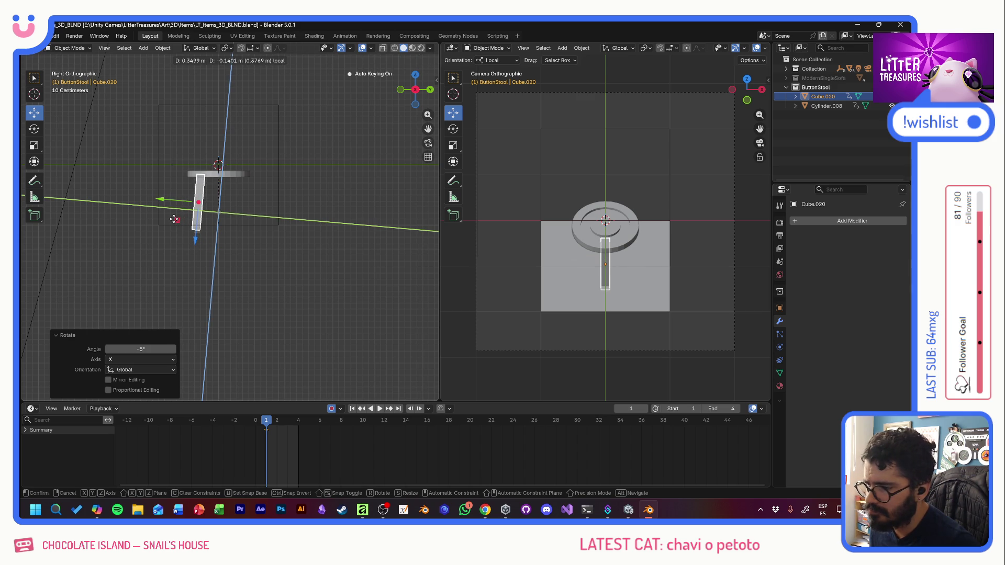
drag(174, 219, 174, 219)
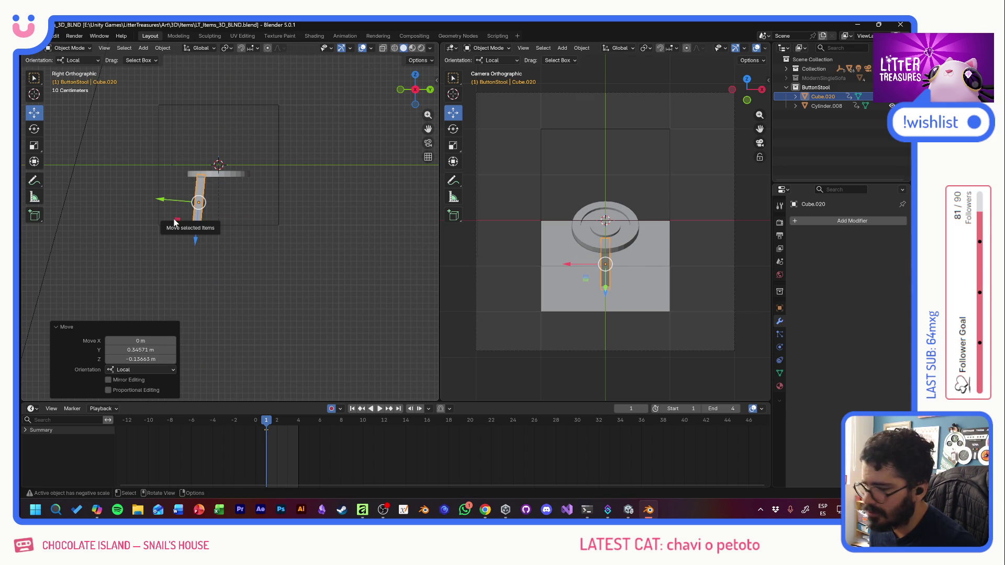
key(ctrl+c)
key(ctrl+v)
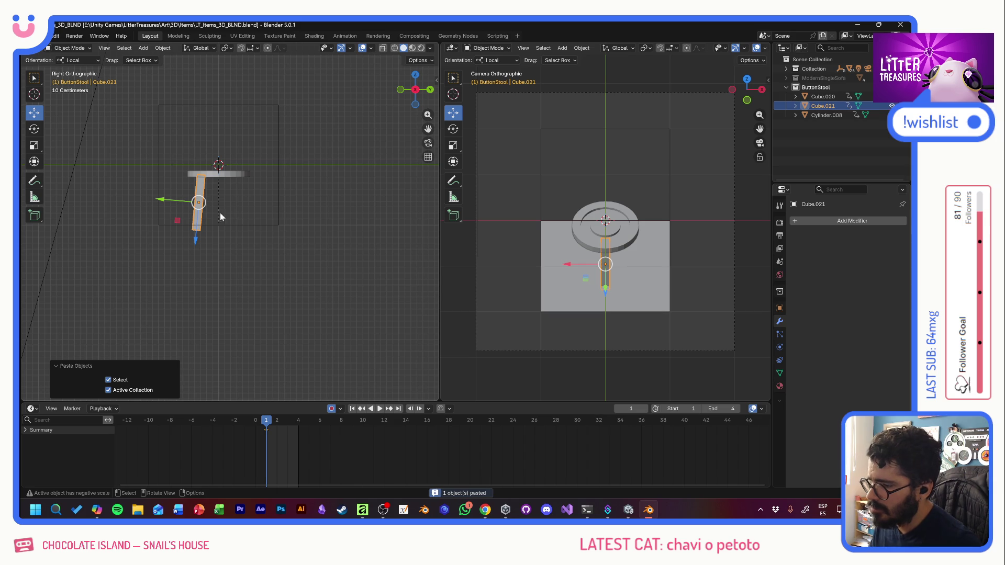
Step: Rotate the copied leg Cube.021 by 10° on X so it leans the other way
click(34, 128)
drag(233, 185, 219, 173)
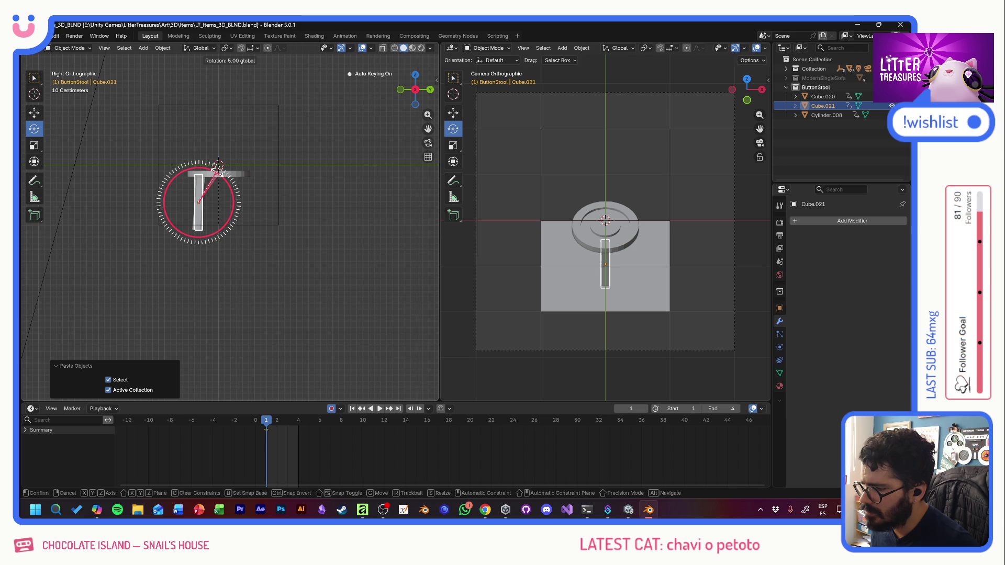
drag(216, 169, 215, 171)
key(shift+space)
Step: With Default orientation, slide the leg about 0.65 m along Y to the opposite side
key(g)
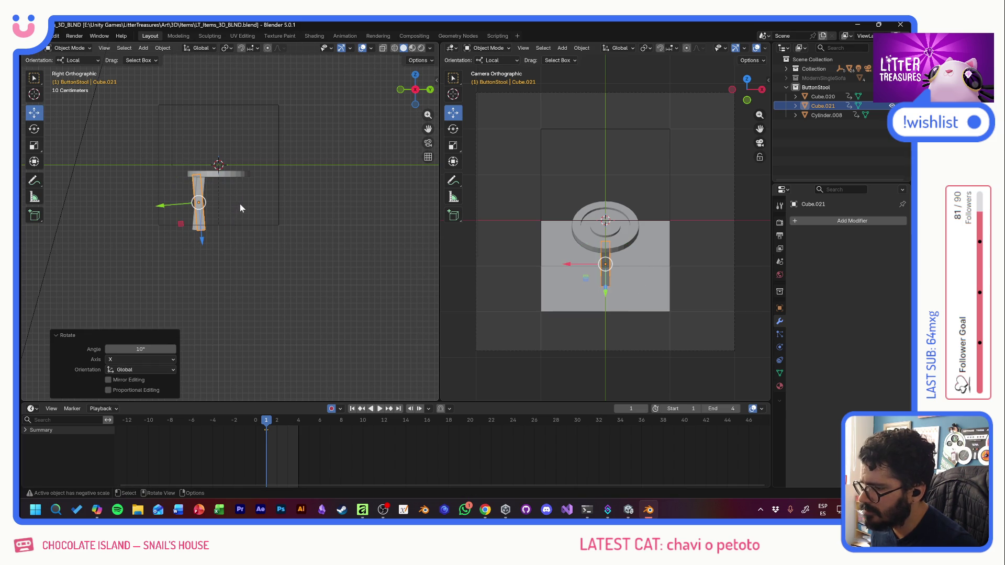
click(85, 61)
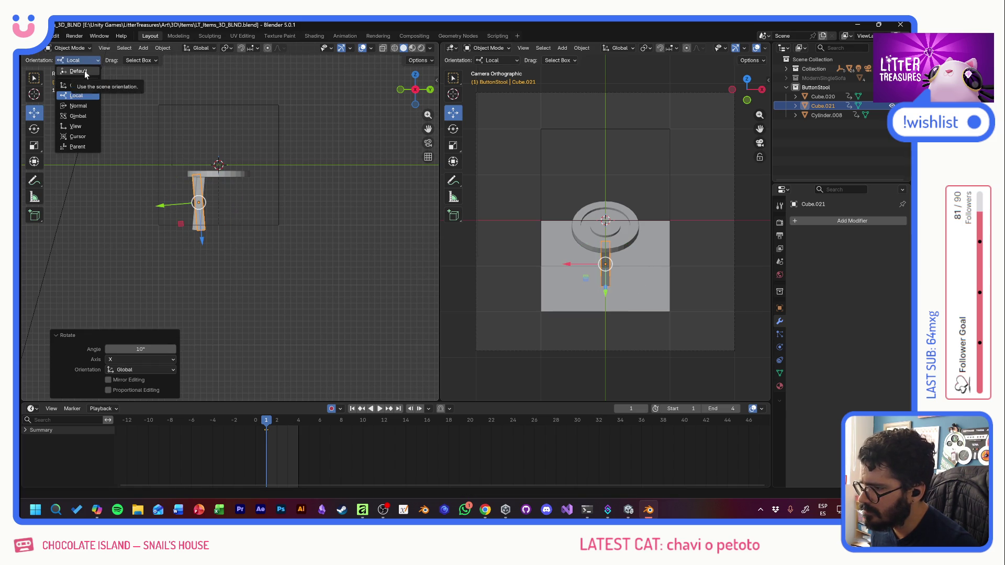
click(83, 71)
drag(234, 204, 274, 205)
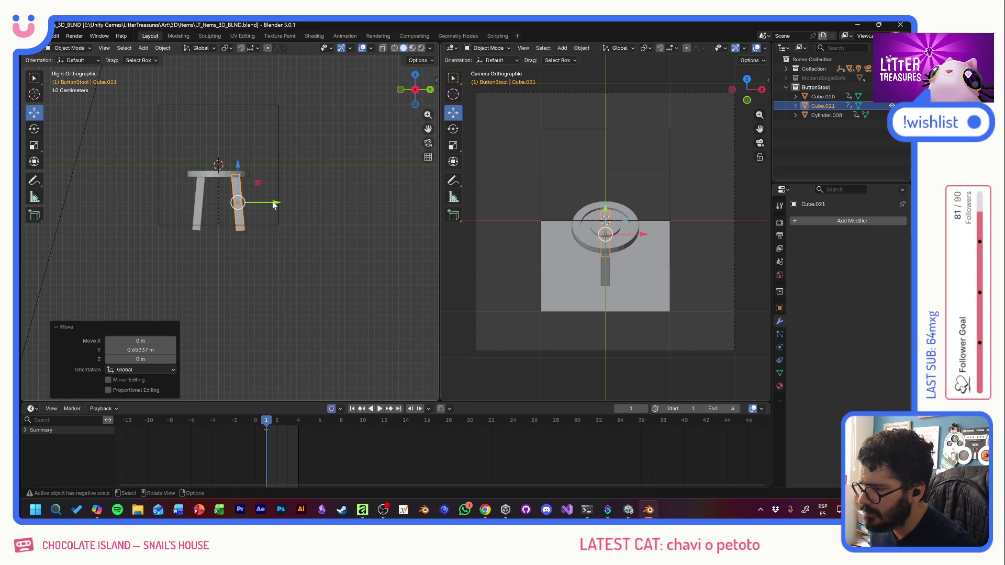
Step: Select both splayed legs together
key(alt+a)
click(200, 197)
shift+click(240, 196)
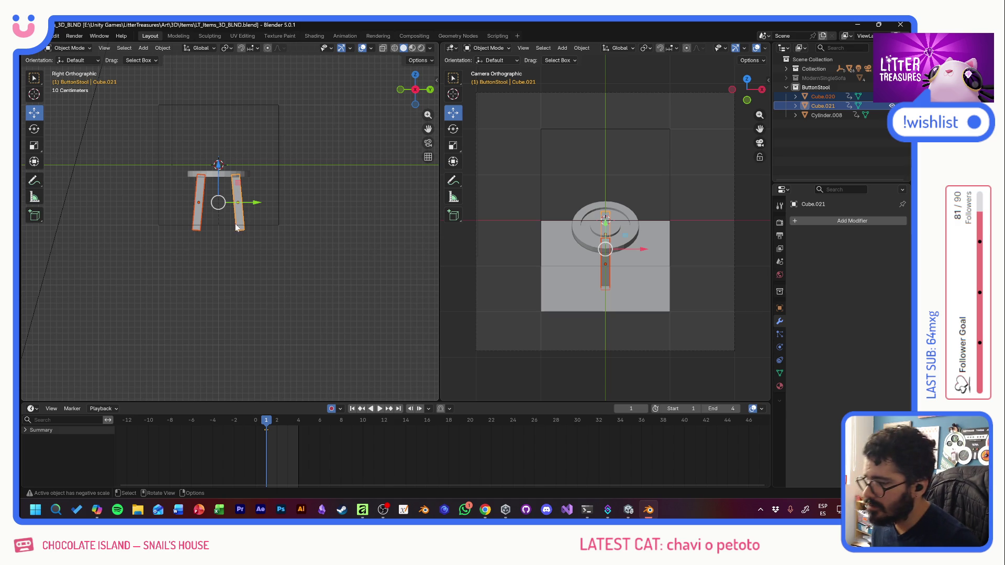
click(34, 129)
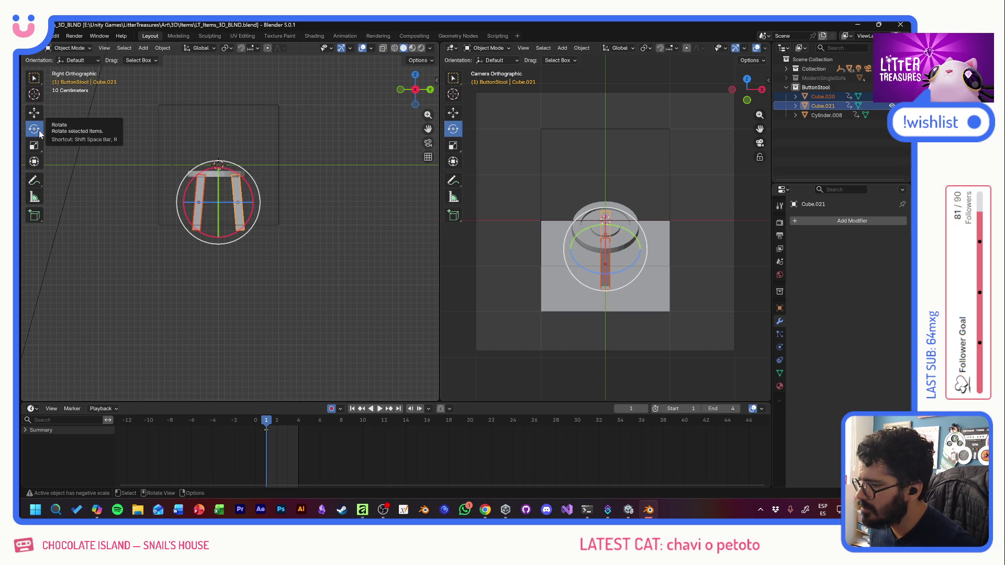
Step: Paste copies of both legs and turn them around Z to make four legs
drag(219, 202, 236, 213)
key(ctrl+z)
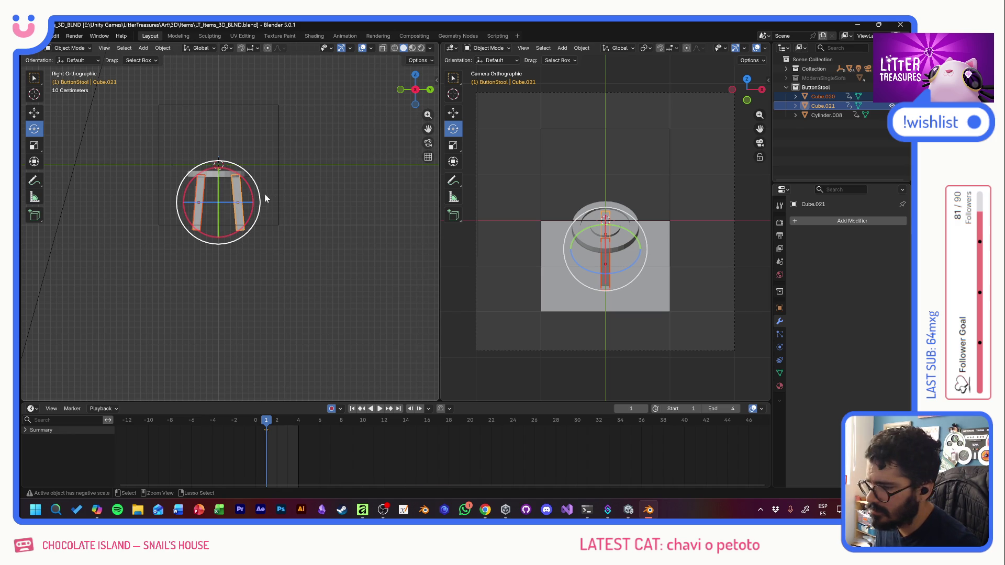
key(ctrl+v)
mouse_move(223, 202)
mouse_down()
mouse_move(213, 203)
mouse_move(226, 210)
mouse_up()
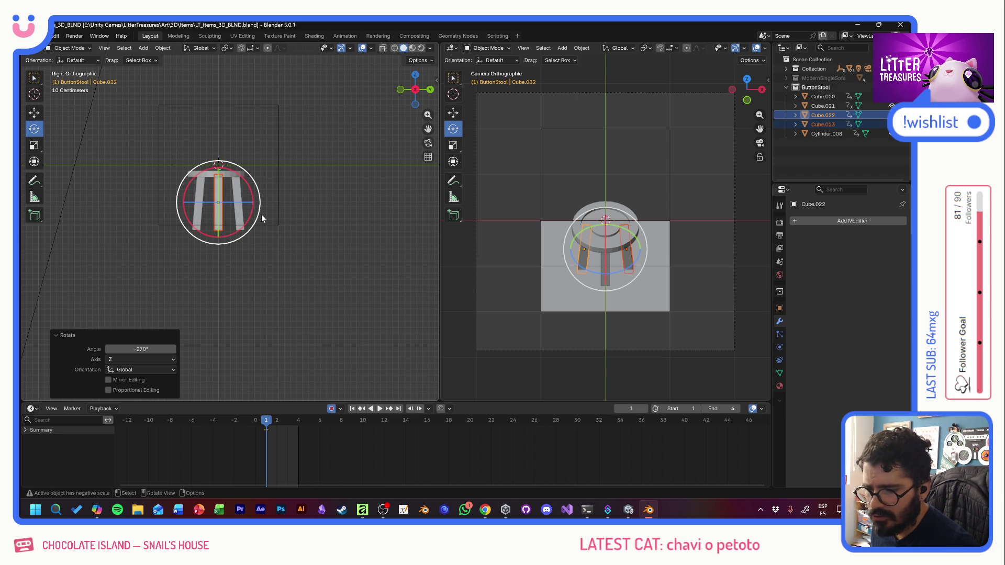
Step: Select every part of the stool with the first leg as active object
click(34, 112)
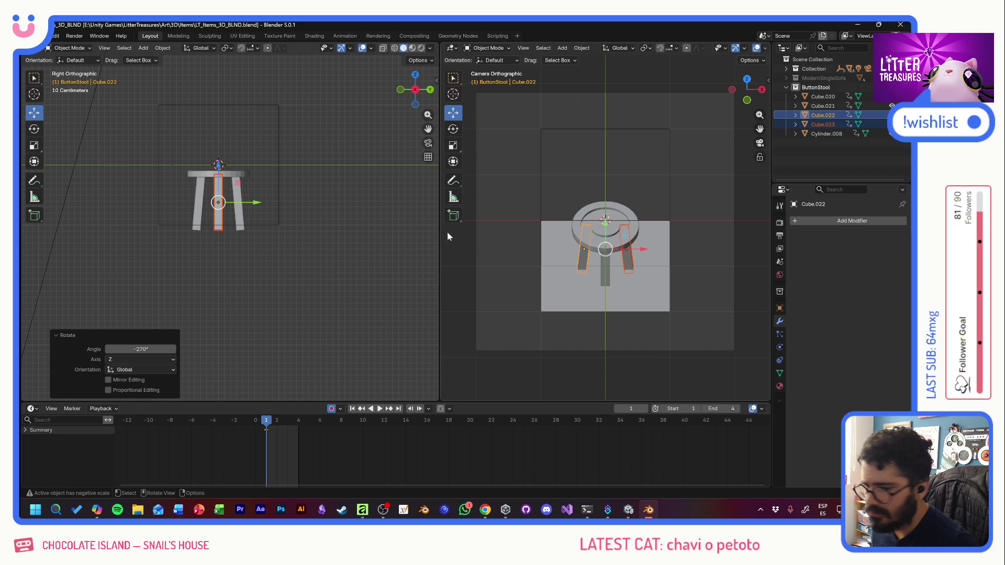
click(527, 274)
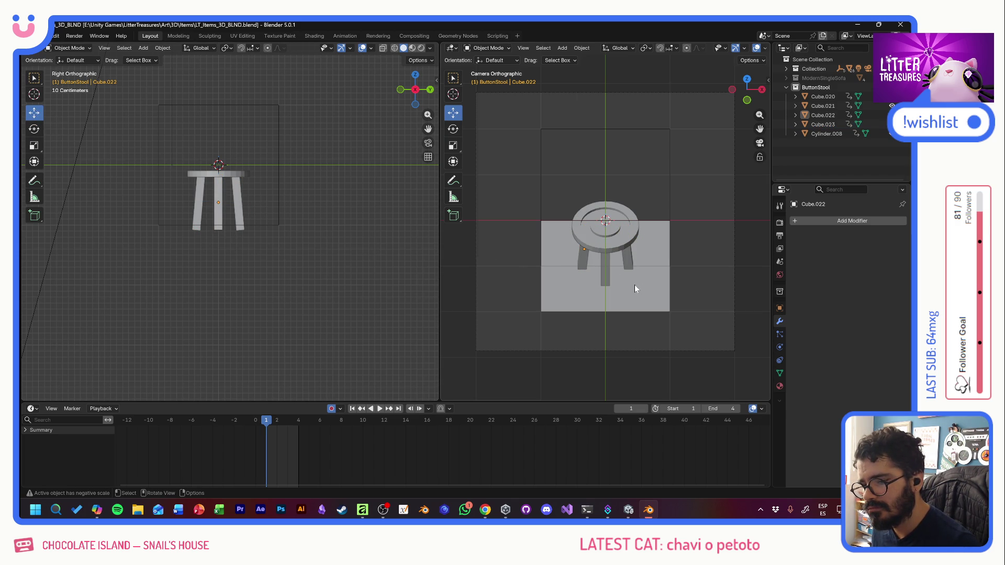
click(238, 199)
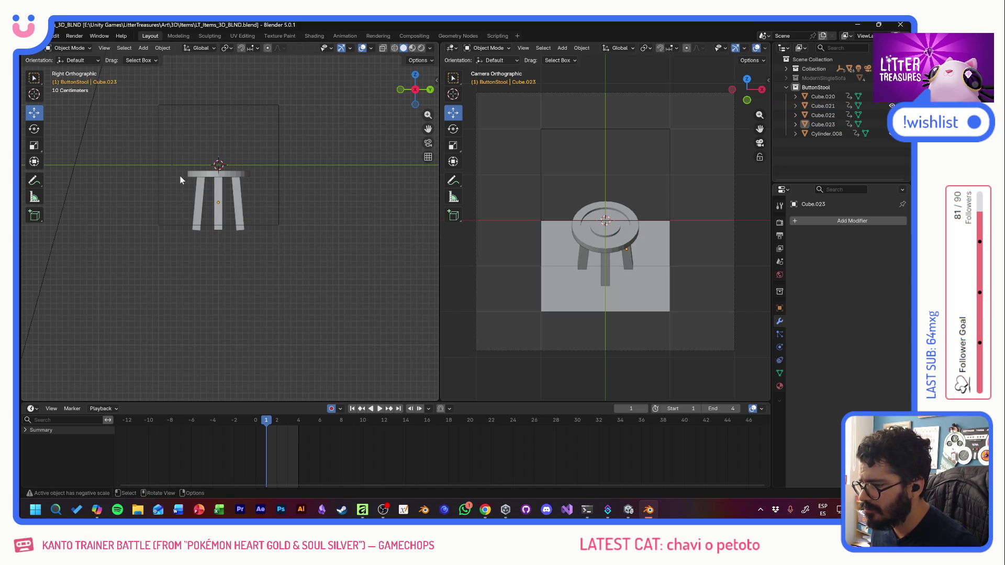
click(37, 132)
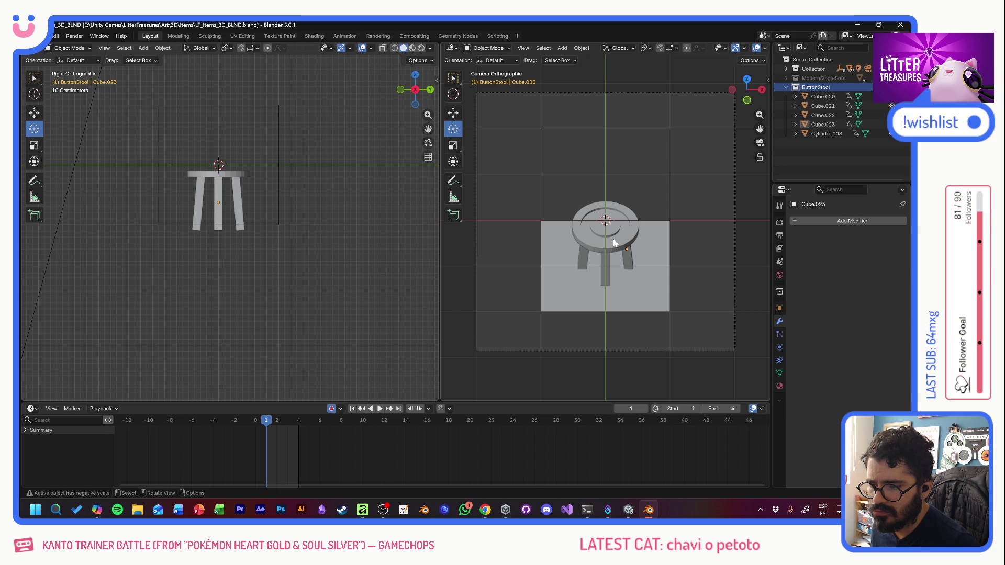
key(a)
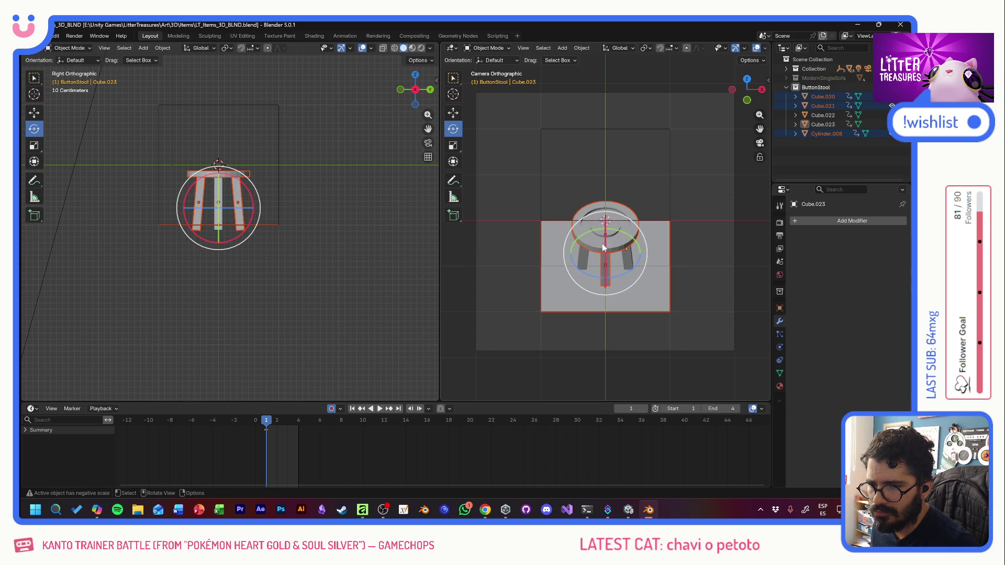
click(823, 97)
Step: Rotate the whole four-legged stool -40° around Z and clear the selection
ctrl+click(827, 134)
mouse_move(624, 270)
mouse_down()
mouse_move(609, 279)
mouse_move(489, 232)
mouse_up()
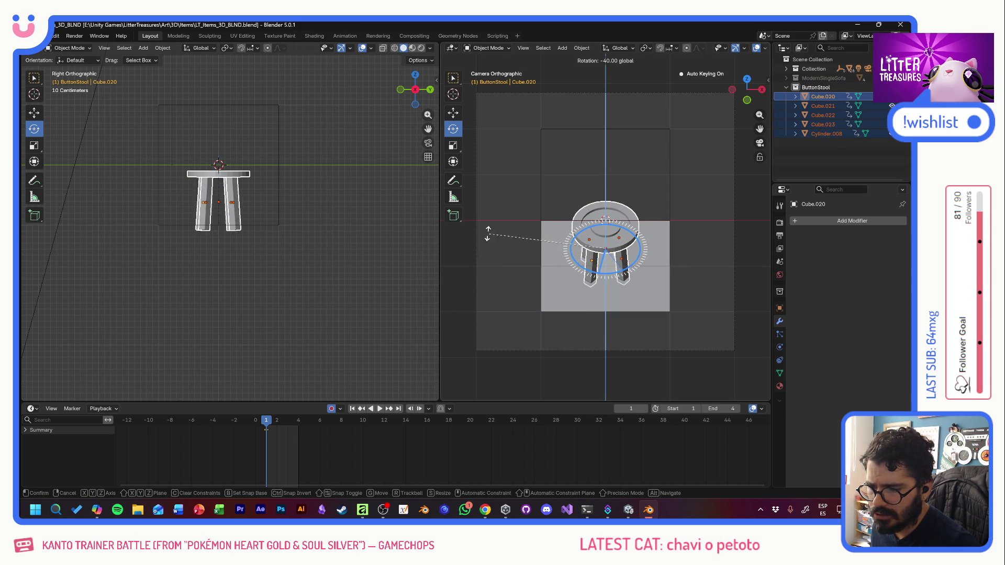
ctrl+drag(489, 233, 490, 233)
click(517, 303)
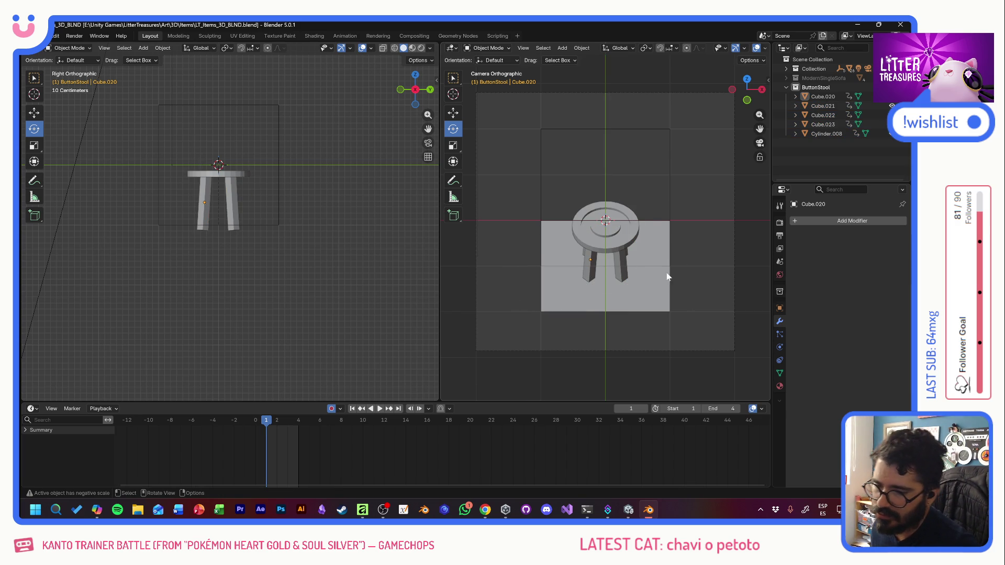
key(a)
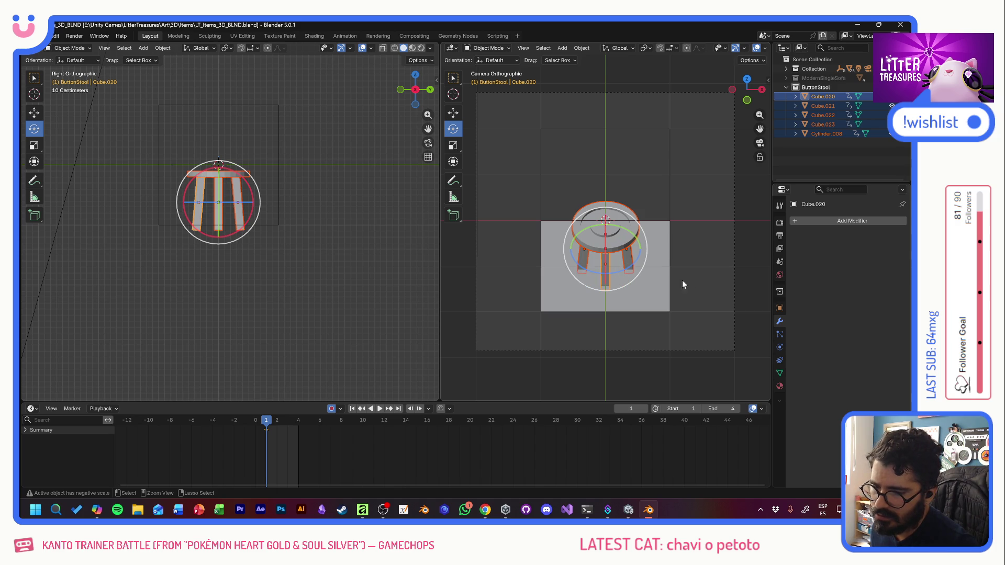
key(alt+a)
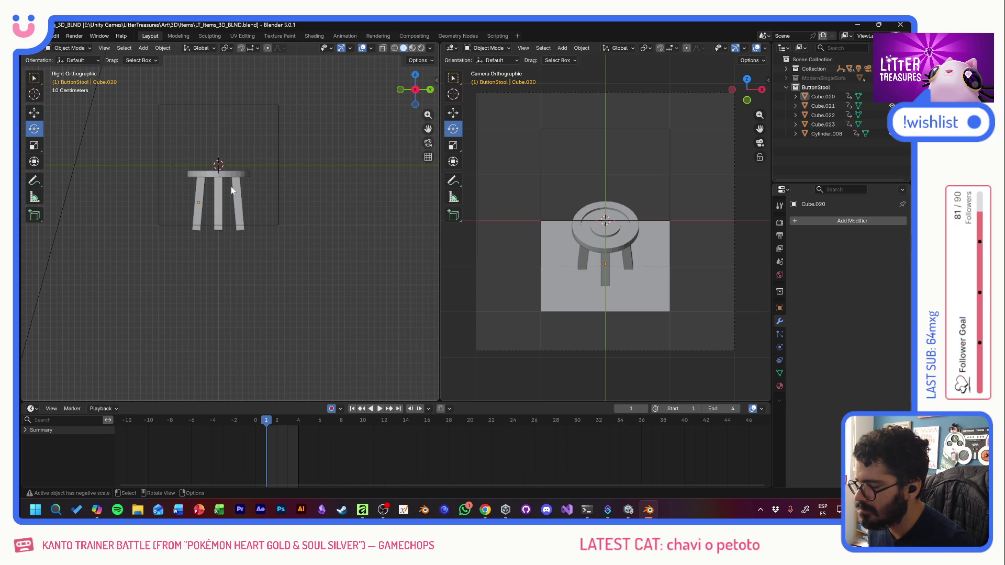
middle_drag(218, 183, 217, 209)
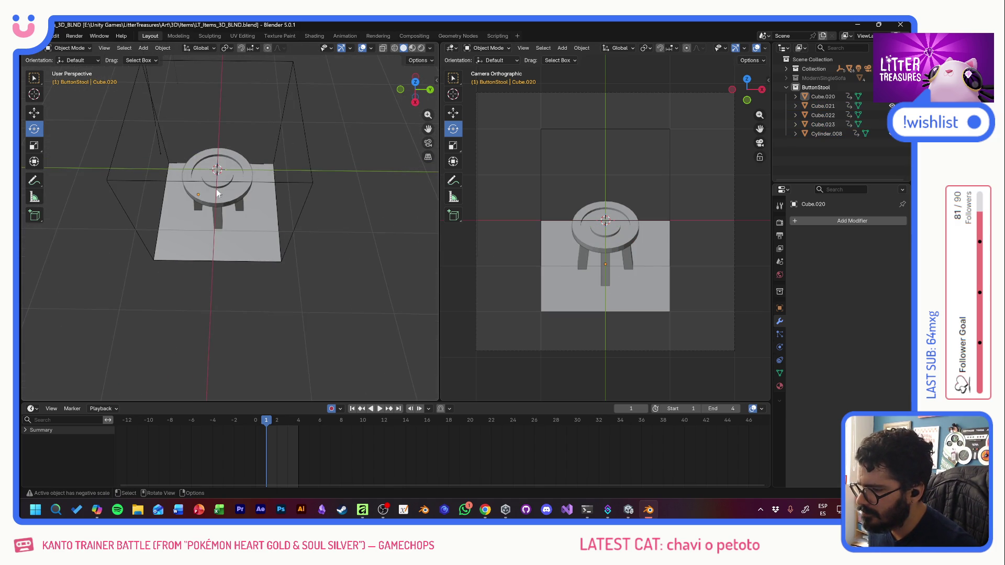
scroll(217, 178, up, 3)
Step: Scale the seat Cylinder.008 along Z to make it about a third thicker
mouse_move(225, 169)
middle_down()
mouse_move(220, 128)
mouse_move(236, 134)
middle_up()
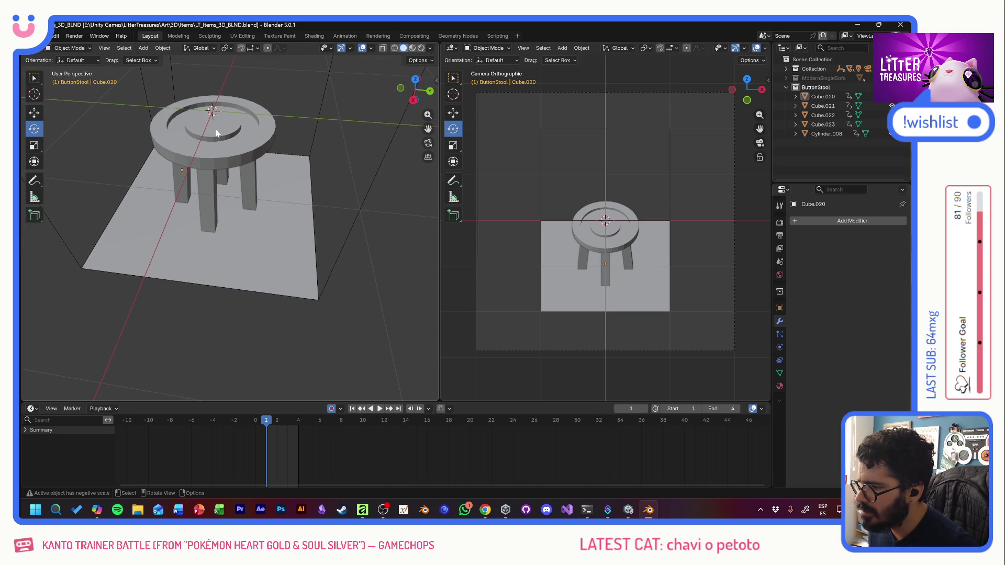
click(603, 232)
key(shift+space)
key(s)
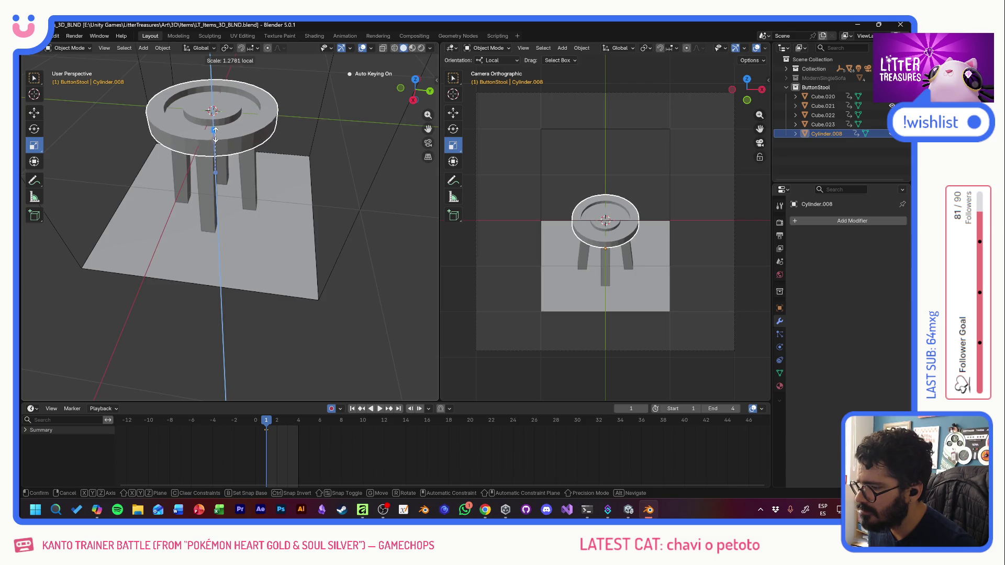
drag(214, 141, 163, 138)
Step: Lower the seat about 0.09 m onto the four legs
click(35, 113)
drag(215, 171, 196, 113)
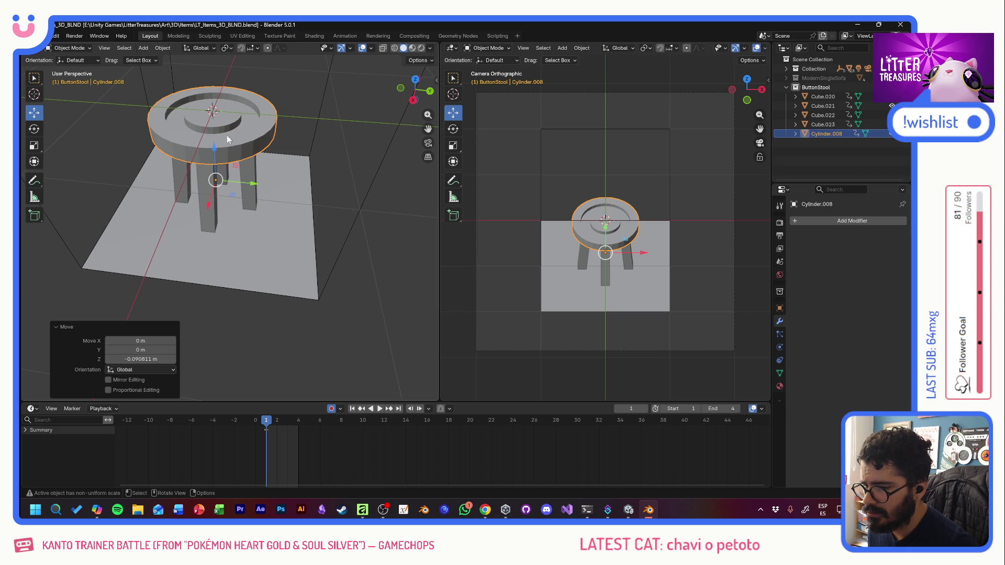
click(525, 172)
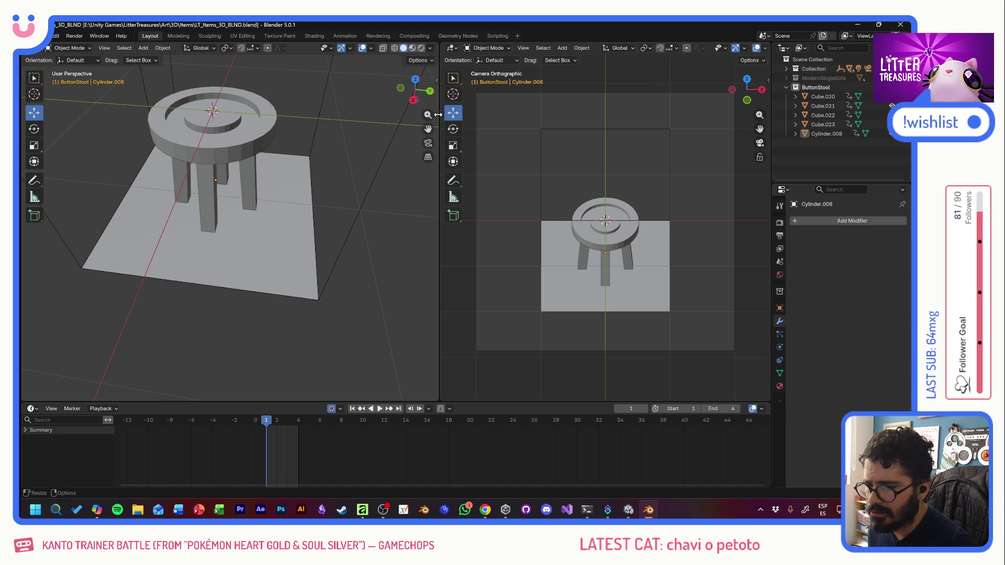
drag(438, 115, 468, 116)
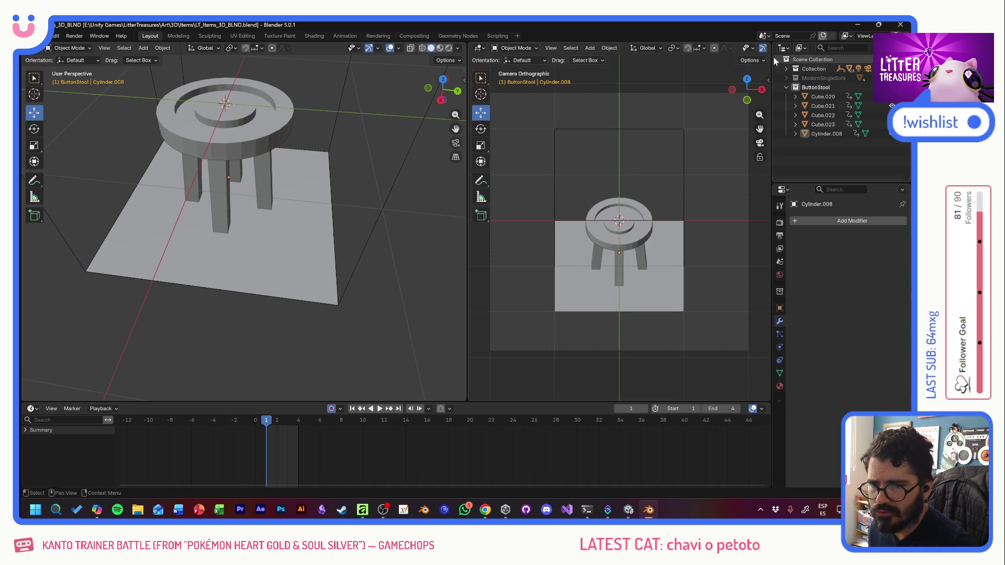
Step: Resize the view split and try material preview and rendered shading in the camera view
drag(467, 84, 358, 81)
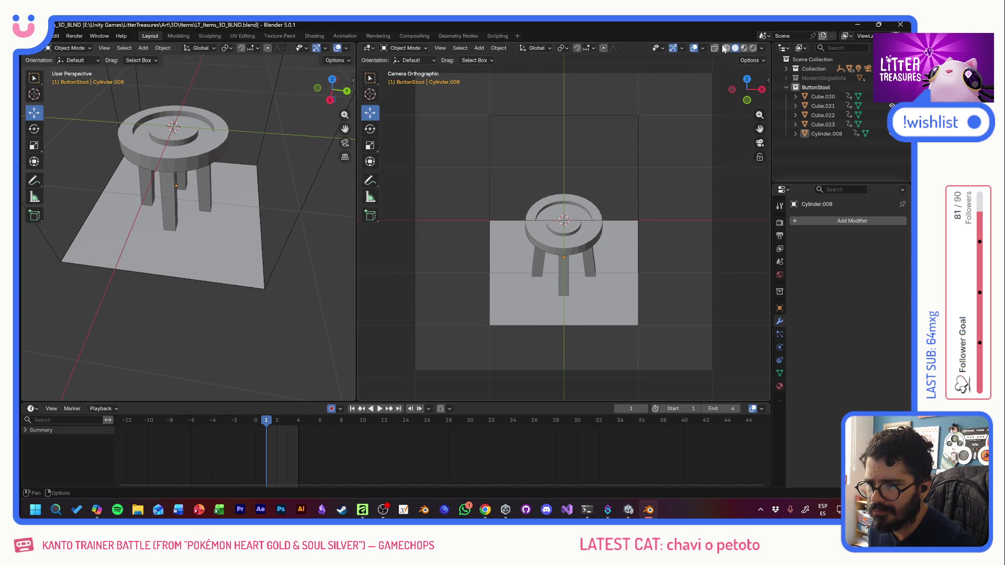
click(744, 48)
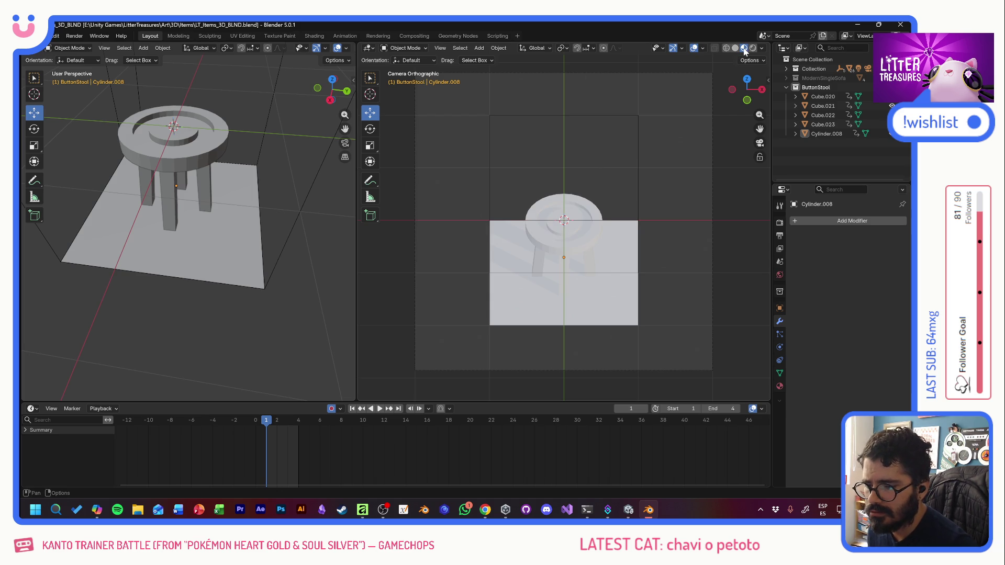
click(752, 48)
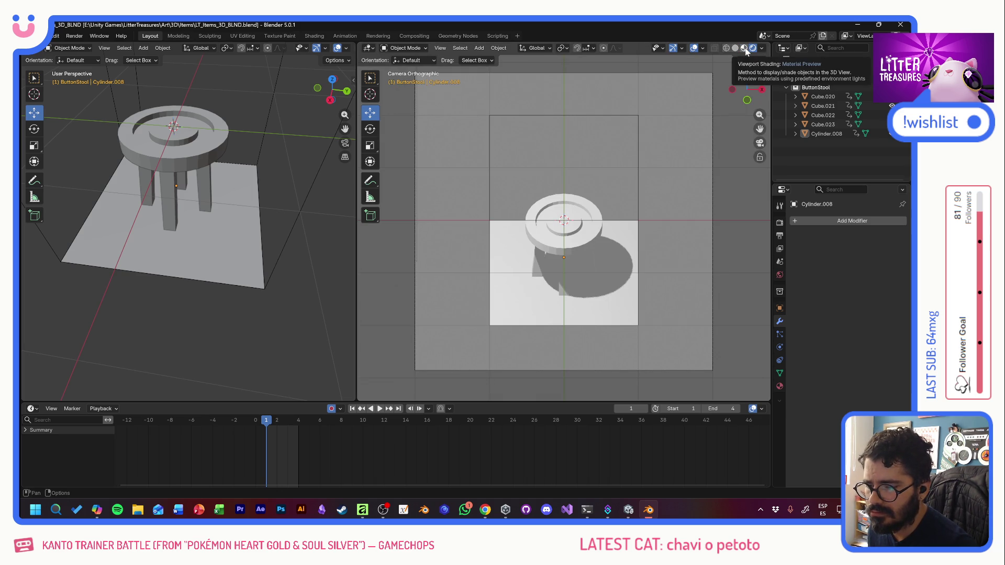
click(744, 48)
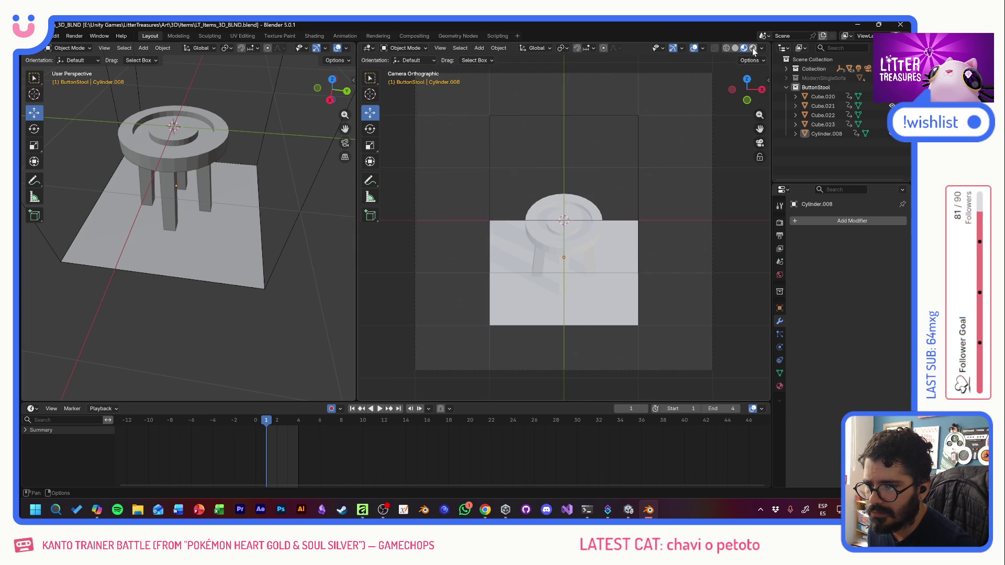
click(755, 47)
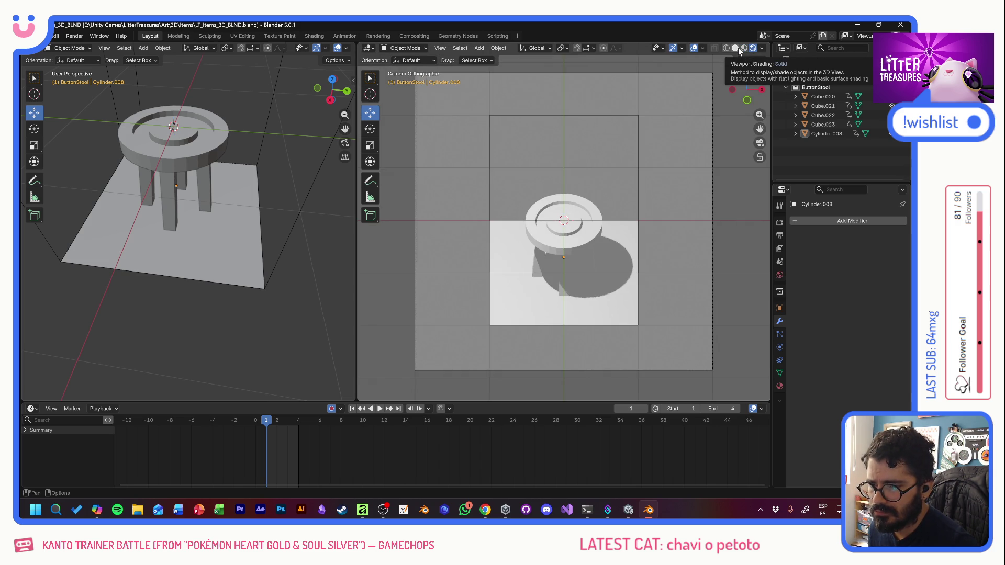
Step: Settle the camera view on Solid shading and select the seat Cylinder.008
click(736, 48)
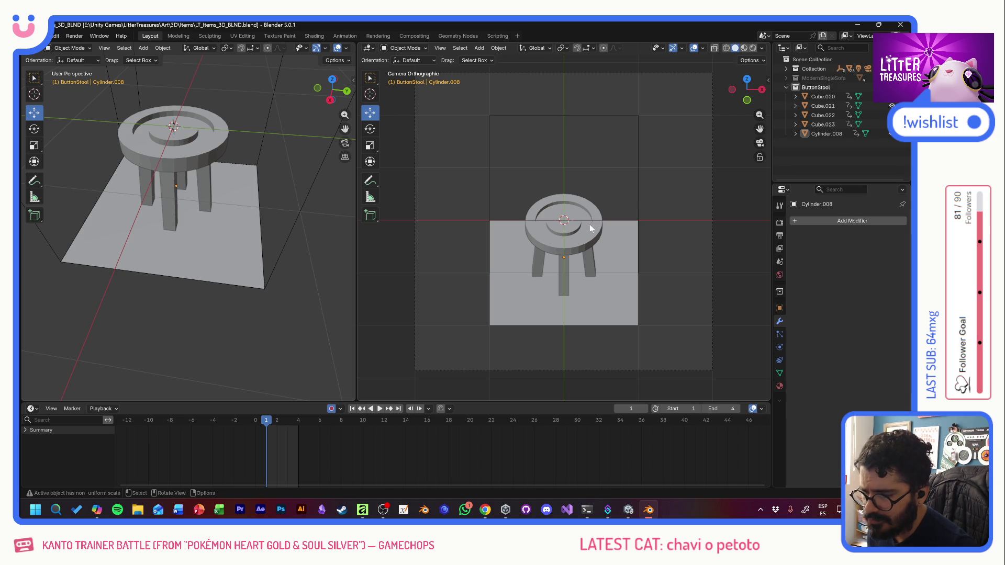
click(726, 48)
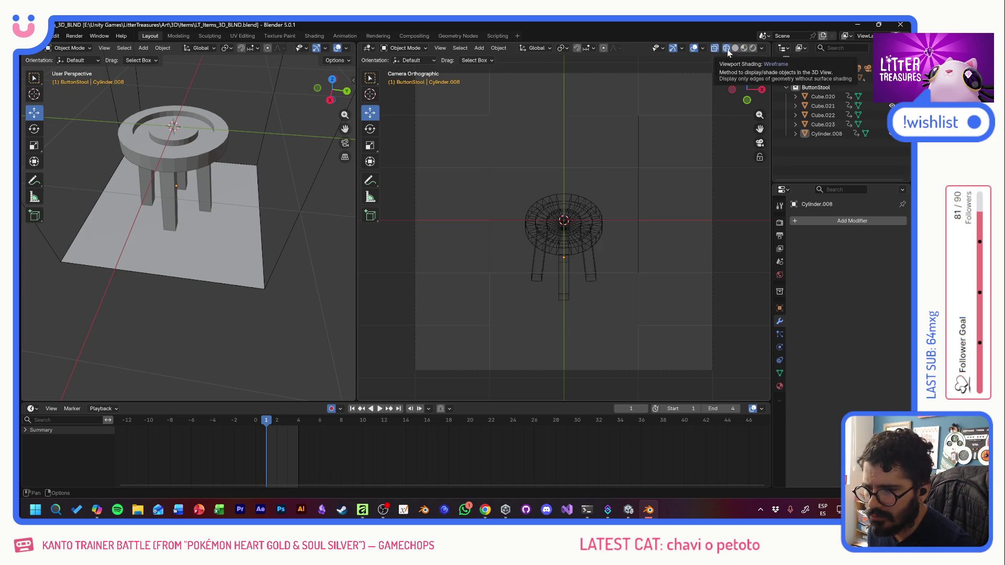
click(736, 48)
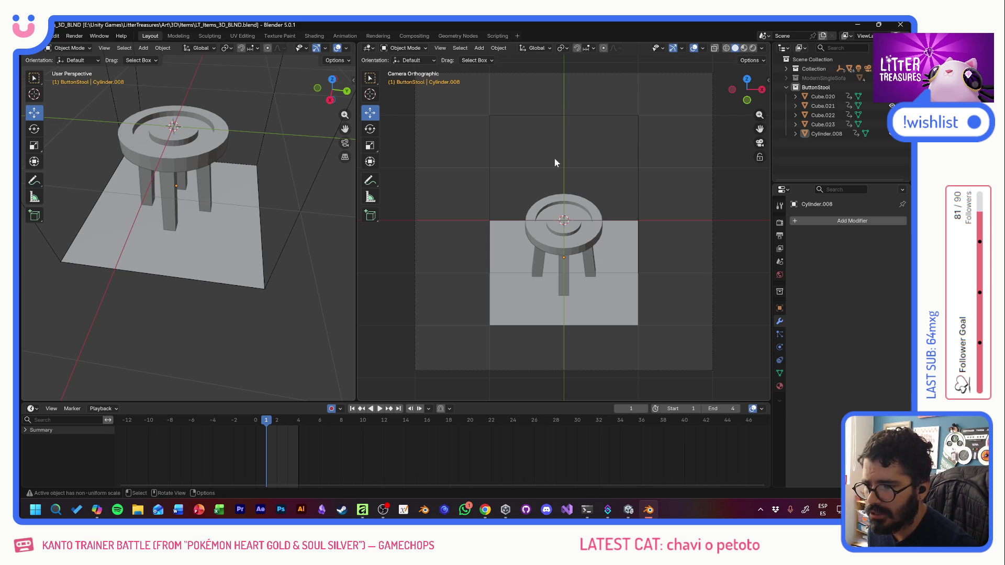
click(595, 222)
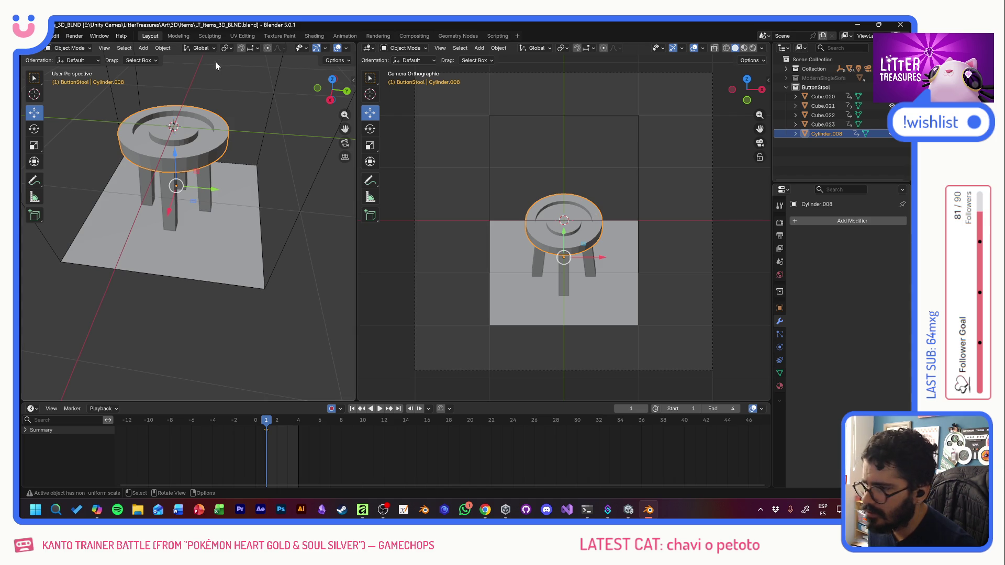
click(124, 49)
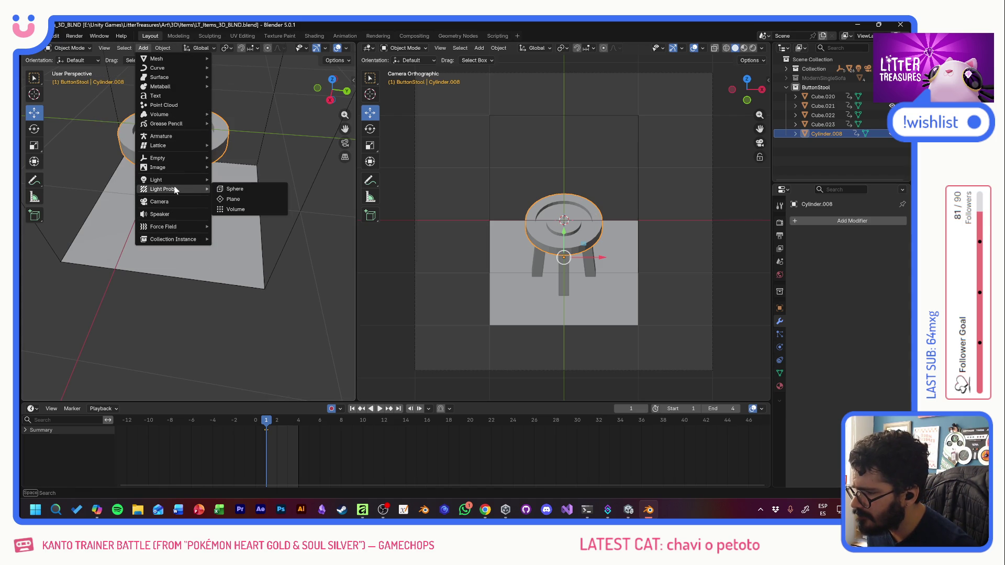
mouse_move(169, 124)
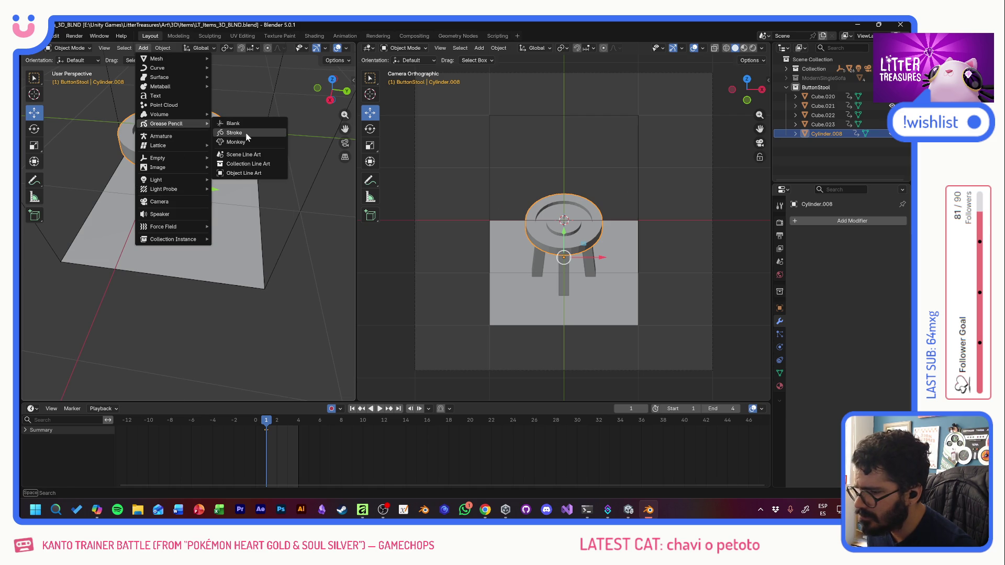
click(247, 137)
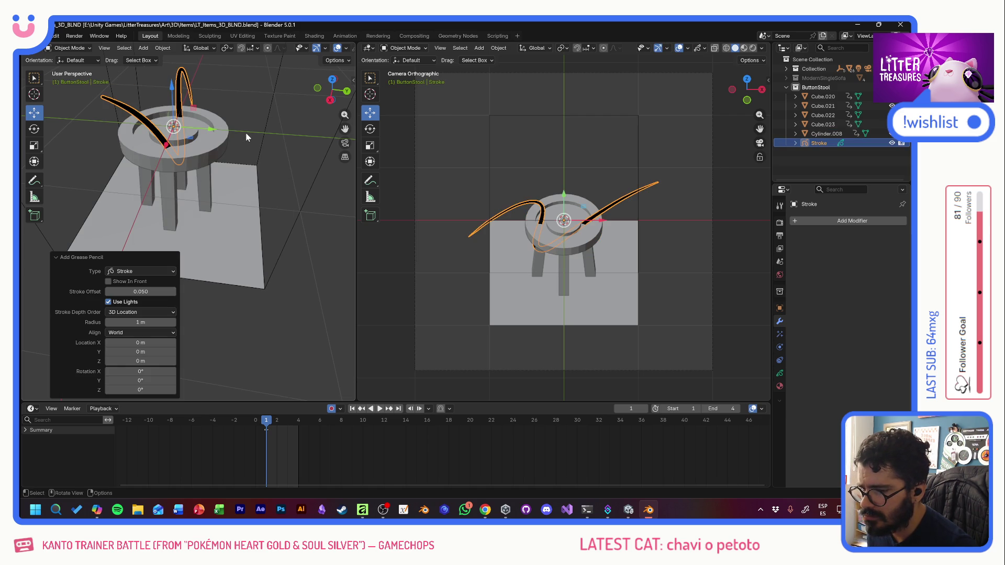
key(ctrl+z)
click(144, 48)
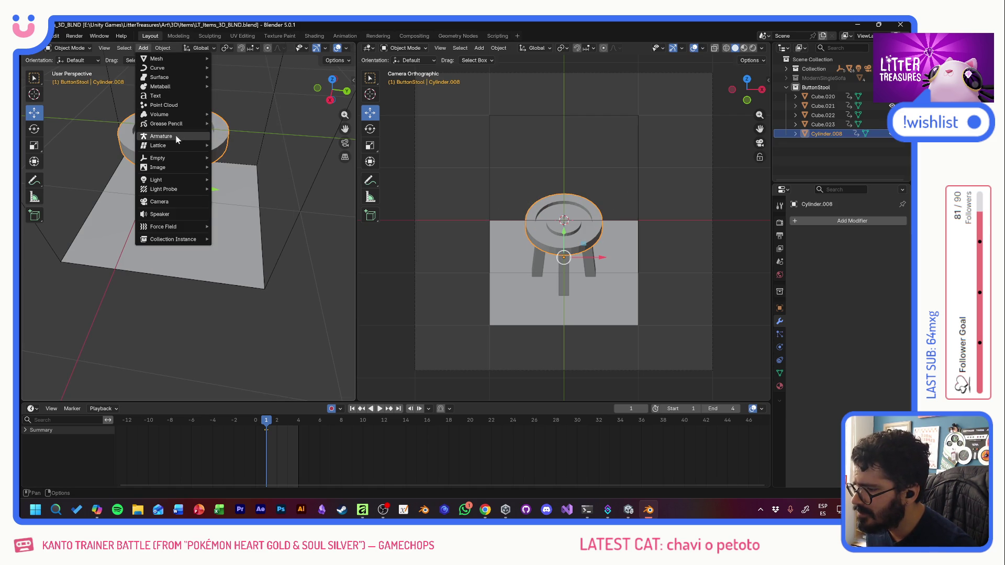
mouse_move(166, 124)
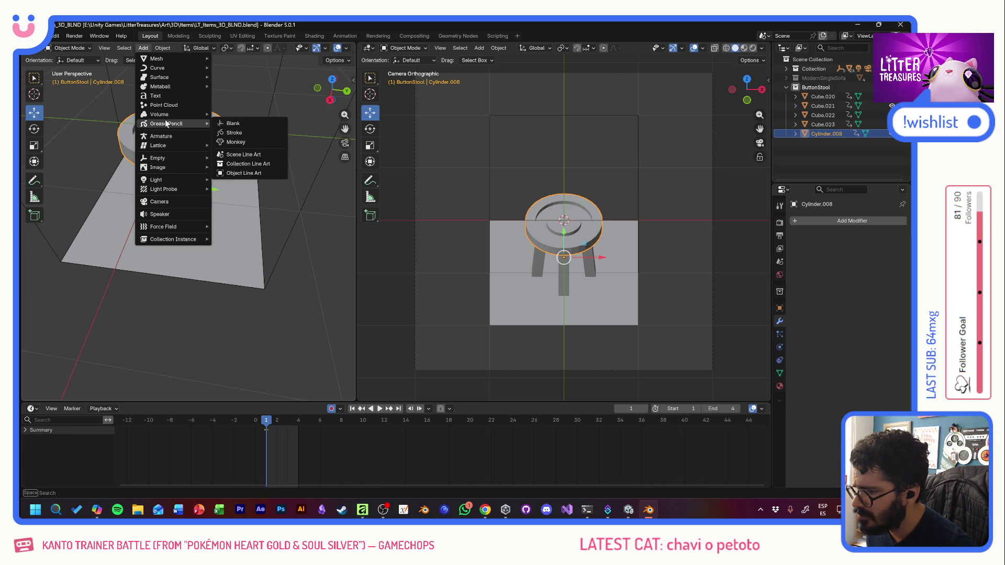
click(241, 173)
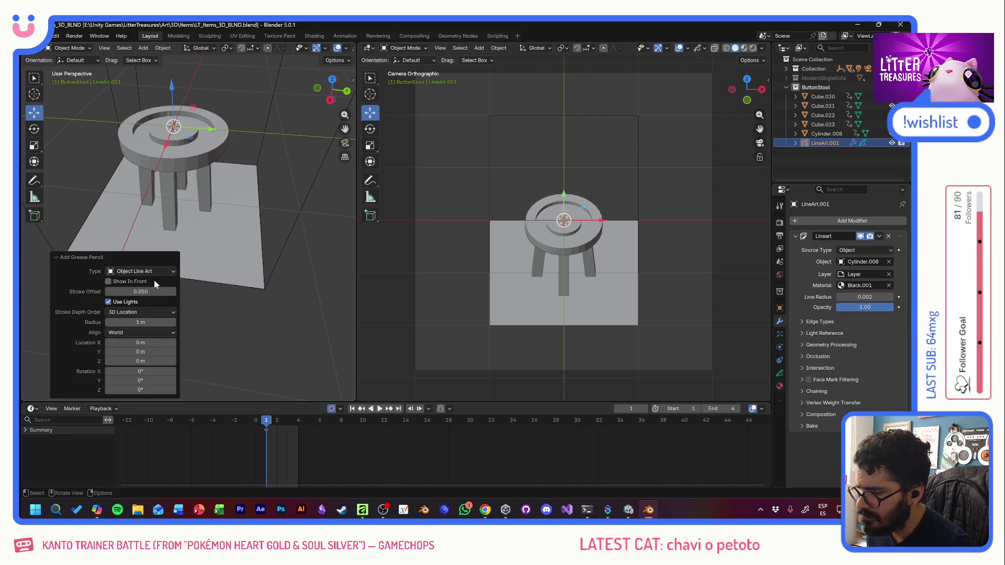
drag(146, 292, 169, 292)
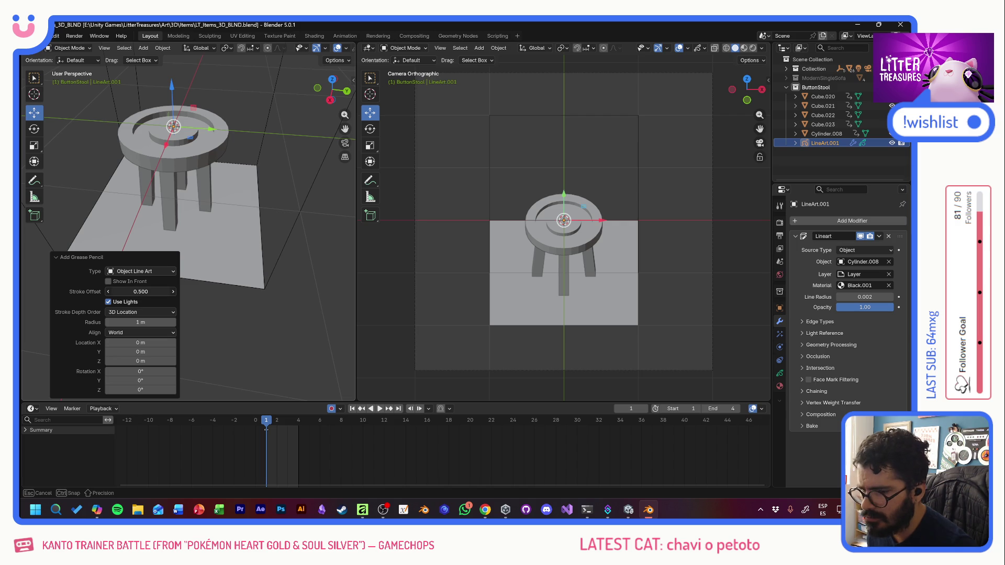
drag(141, 291, 253, 270)
drag(139, 322, 144, 323)
key(ctrl+z)
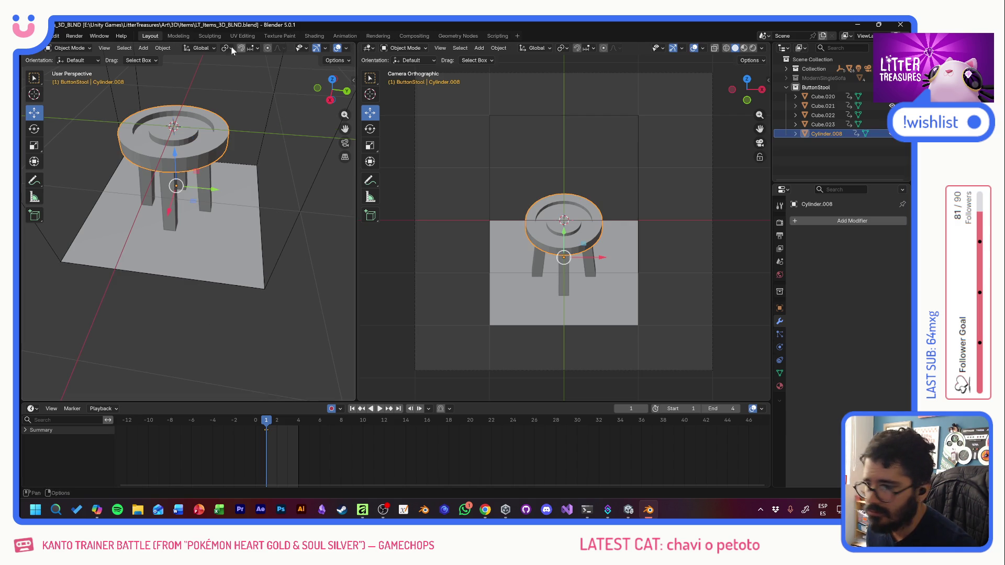
click(124, 48)
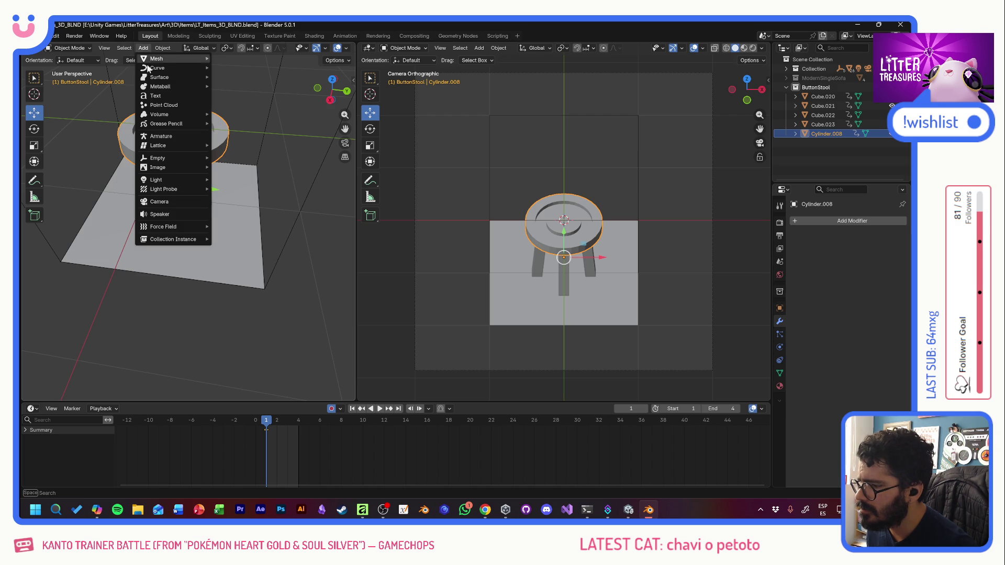
Step: Add Object Line Art on the seat, thicken its radius, and use Material Preview shading
mouse_move(167, 124)
click(250, 174)
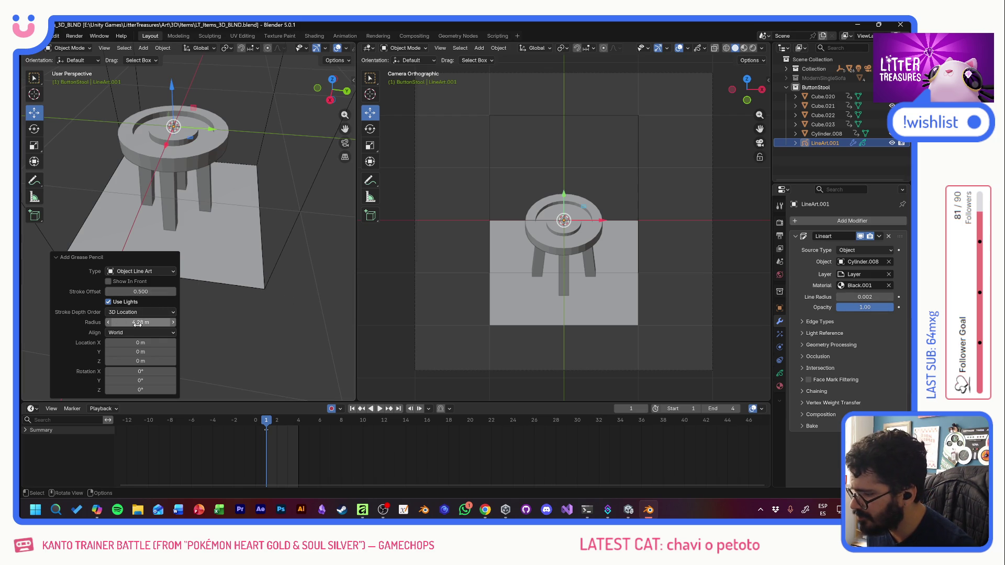
drag(151, 322, 151, 322)
mouse_move(843, 299)
mouse_down()
mouse_move(809, 298)
mouse_move(856, 297)
mouse_up()
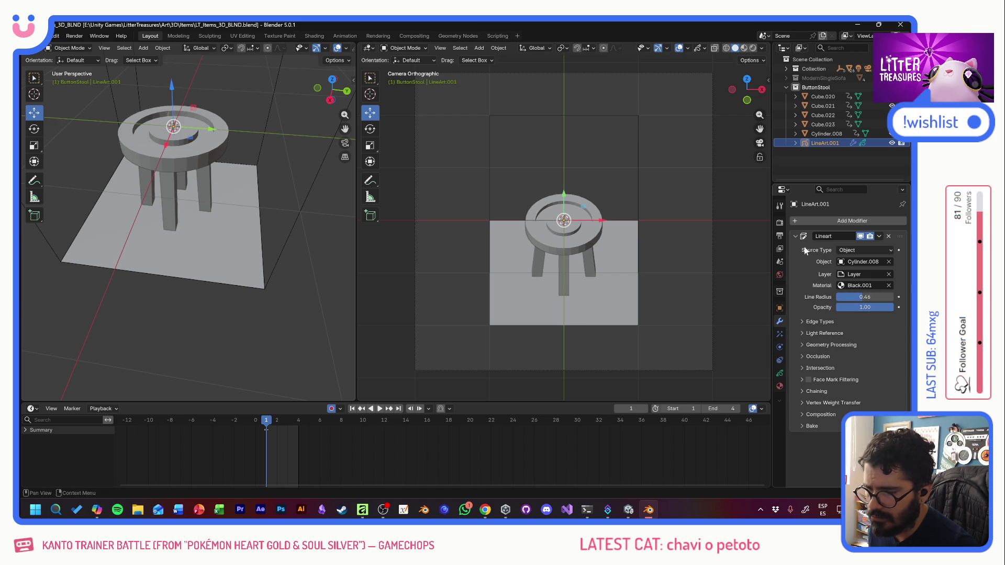
click(745, 48)
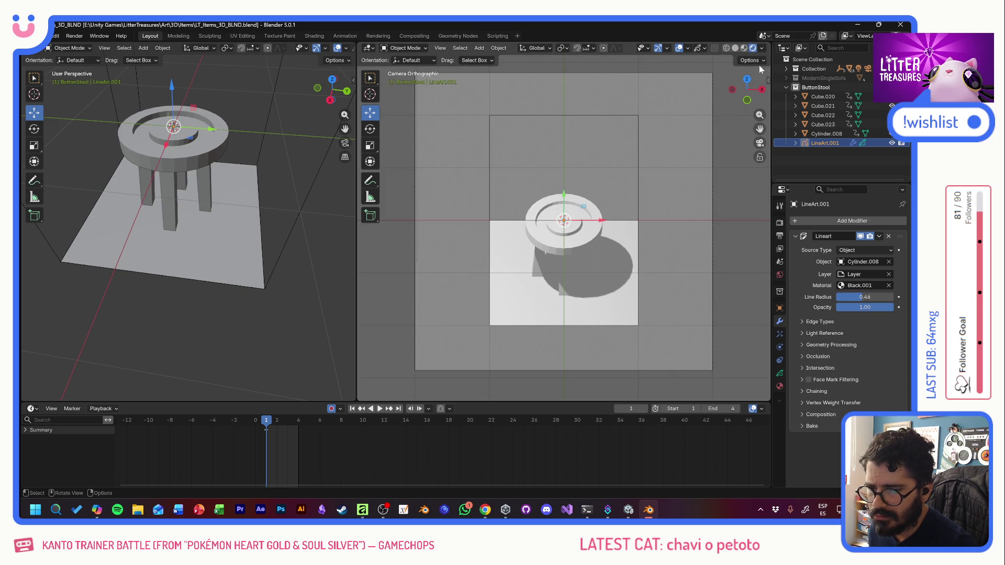
Step: Thin the outline to about 0.65, check Edge Types, then delete LineArt.001
click(797, 144)
mouse_move(866, 298)
mouse_down()
mouse_move(840, 299)
mouse_move(867, 298)
mouse_up()
click(802, 321)
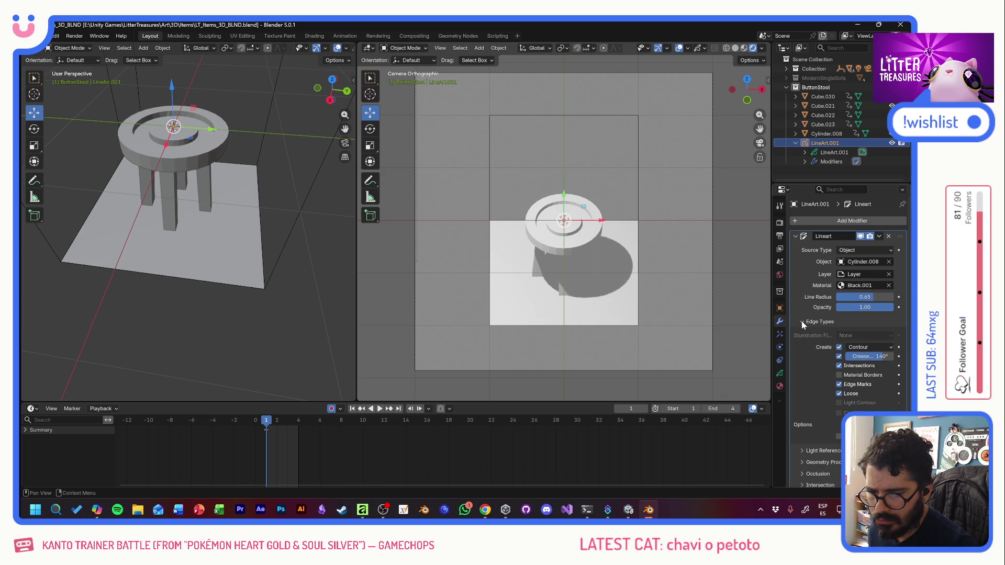
click(802, 321)
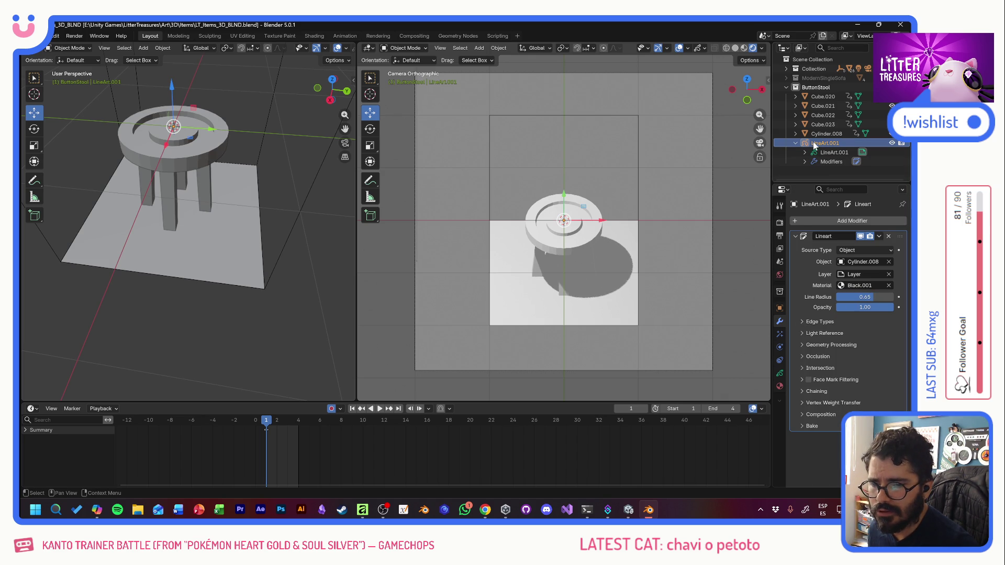
key(Delete)
click(781, 133)
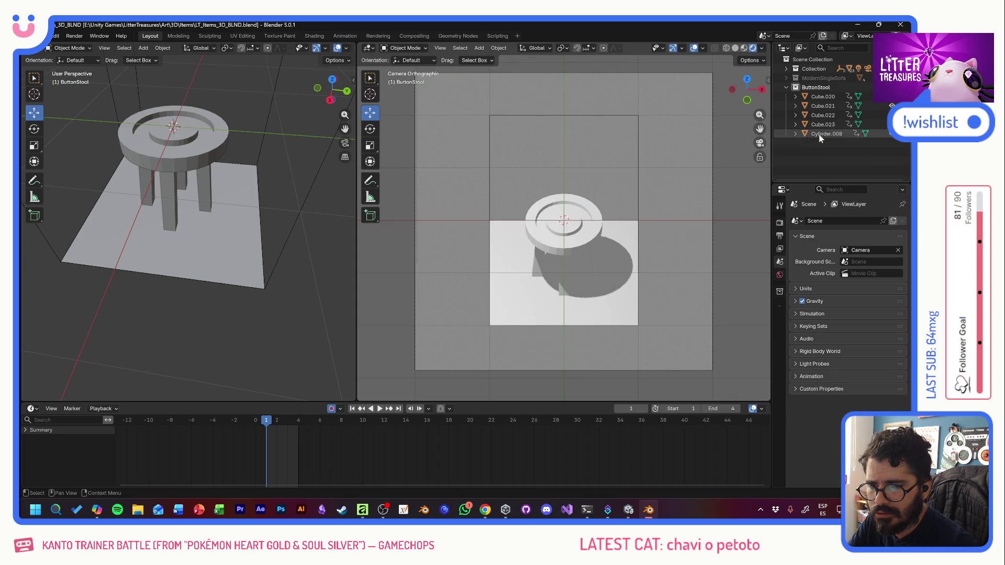
Step: Add Object Line Art on the stool seat with a 1 m radius
click(143, 49)
mouse_move(167, 123)
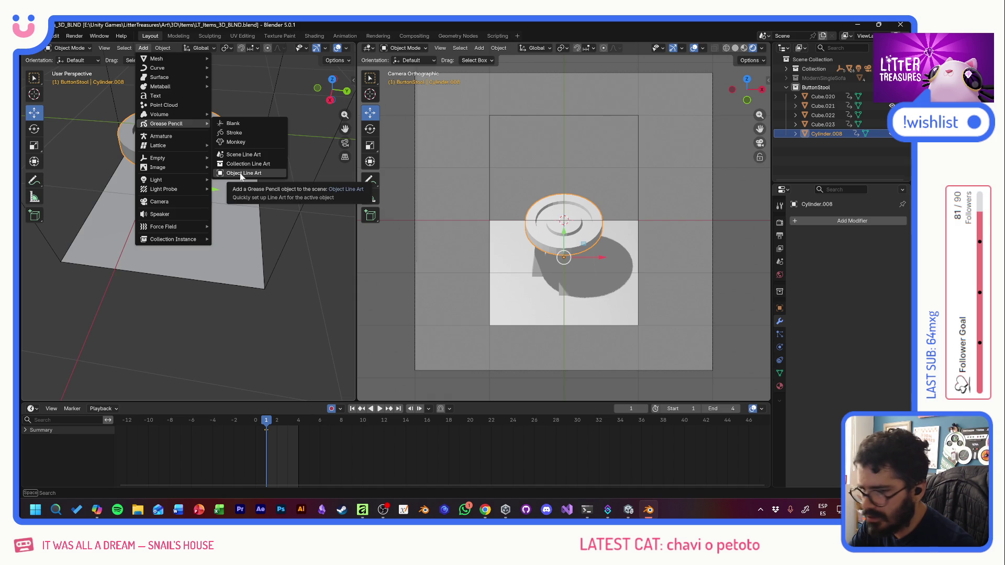
click(239, 174)
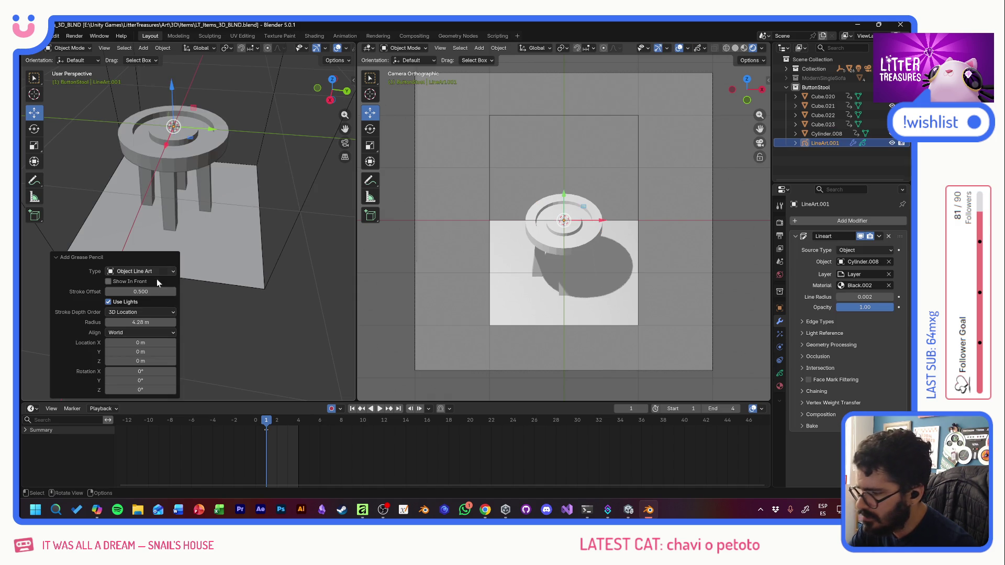
click(131, 323)
text(1)
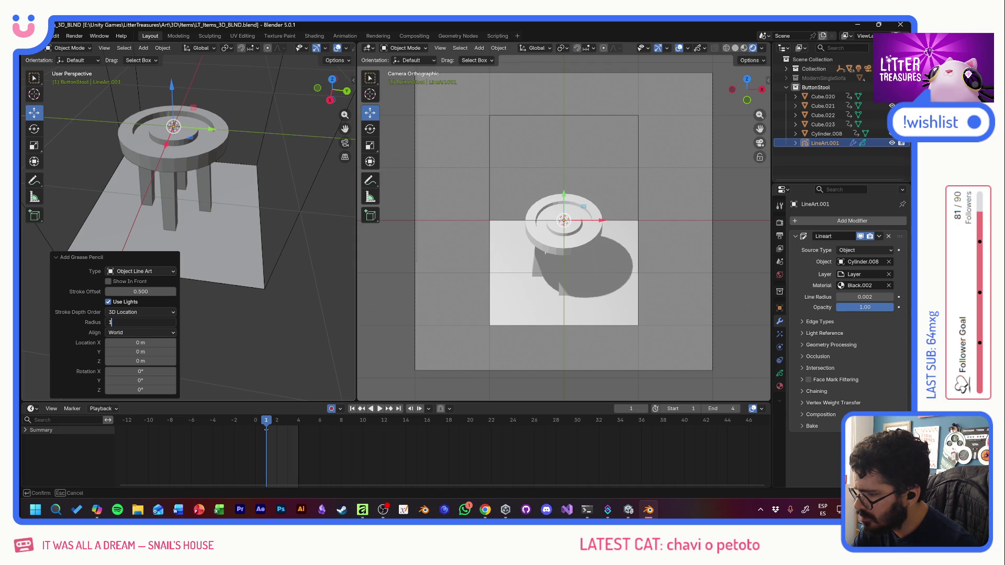
key(Return)
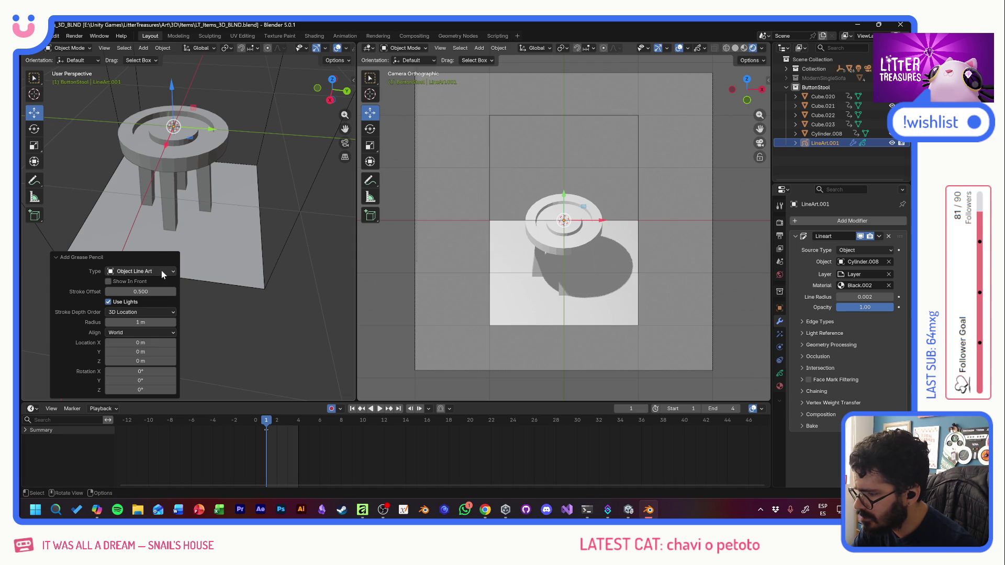
Step: Try Collection line art, return to Object type, keep radius 1 m and stroke offset 0.500
click(160, 271)
click(140, 327)
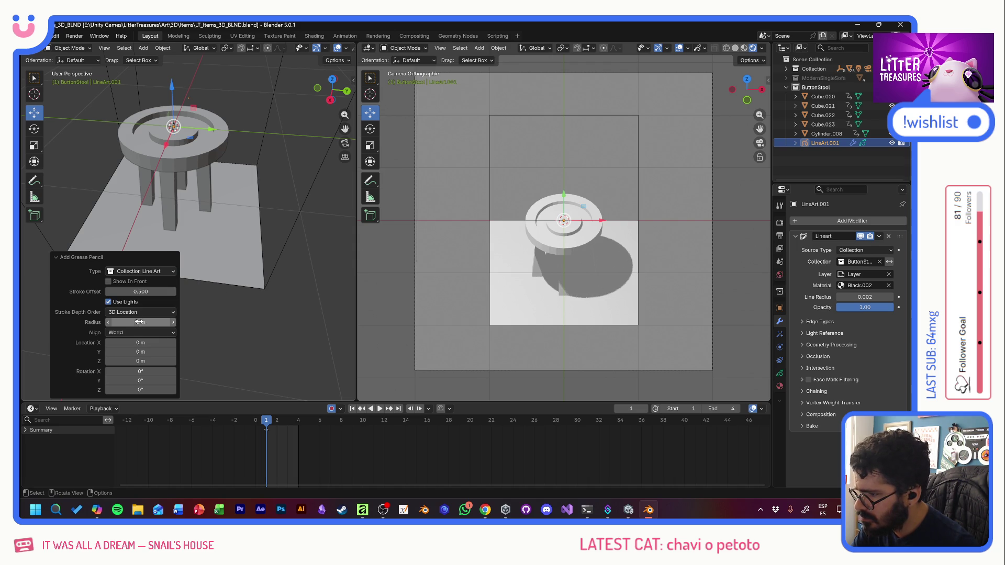
click(141, 272)
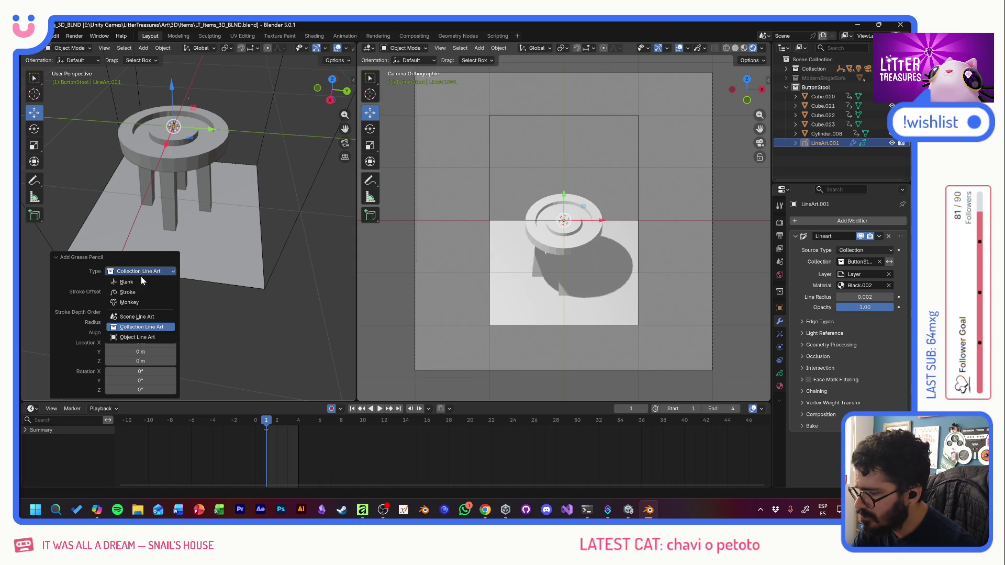
click(131, 337)
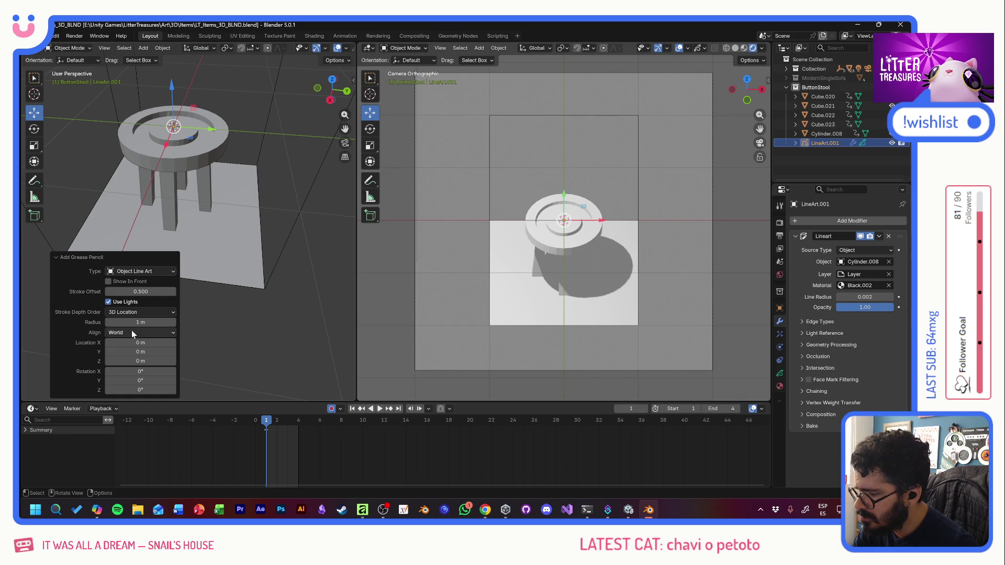
drag(133, 322, 136, 322)
click(135, 322)
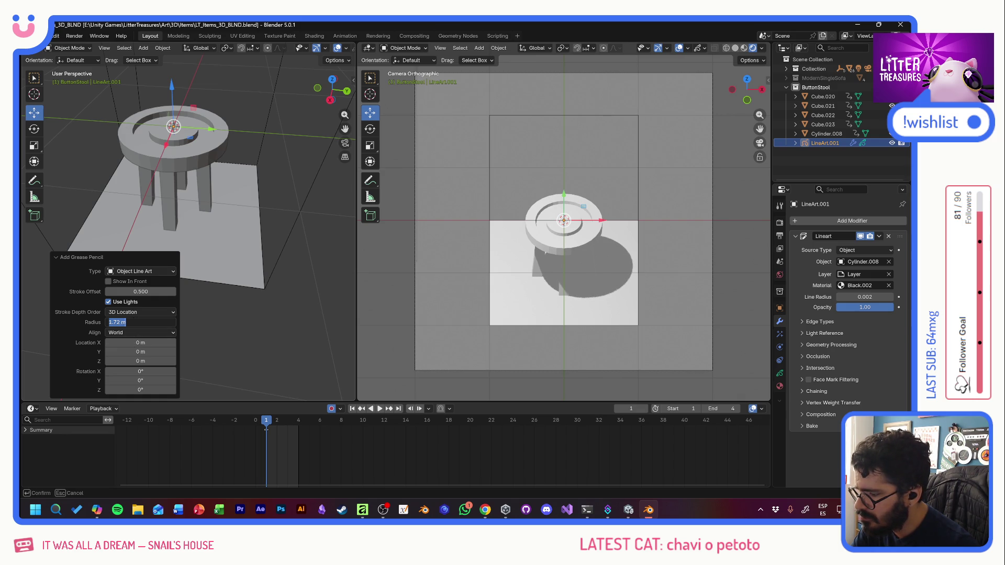
text(1)
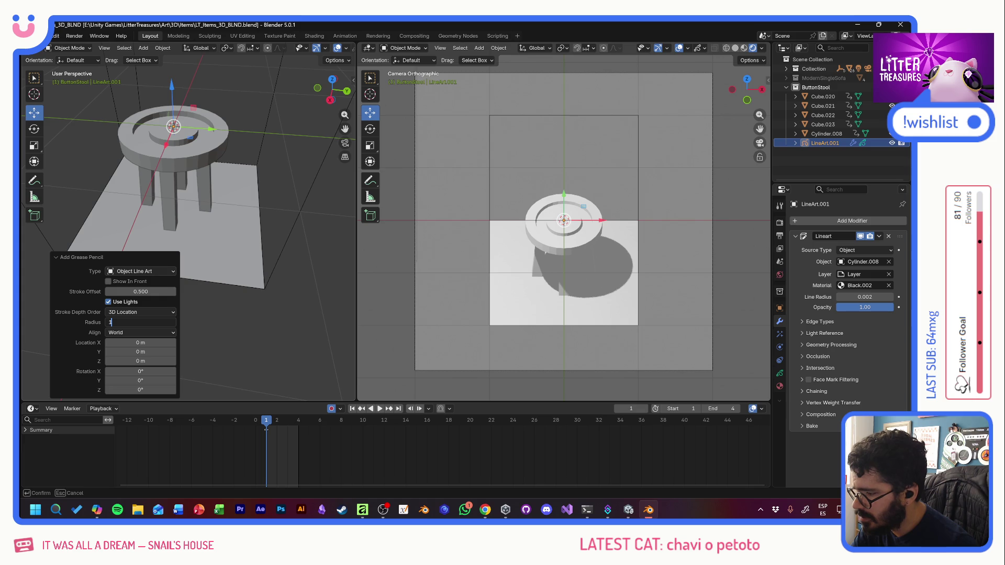
key(Return)
drag(128, 292, 117, 292)
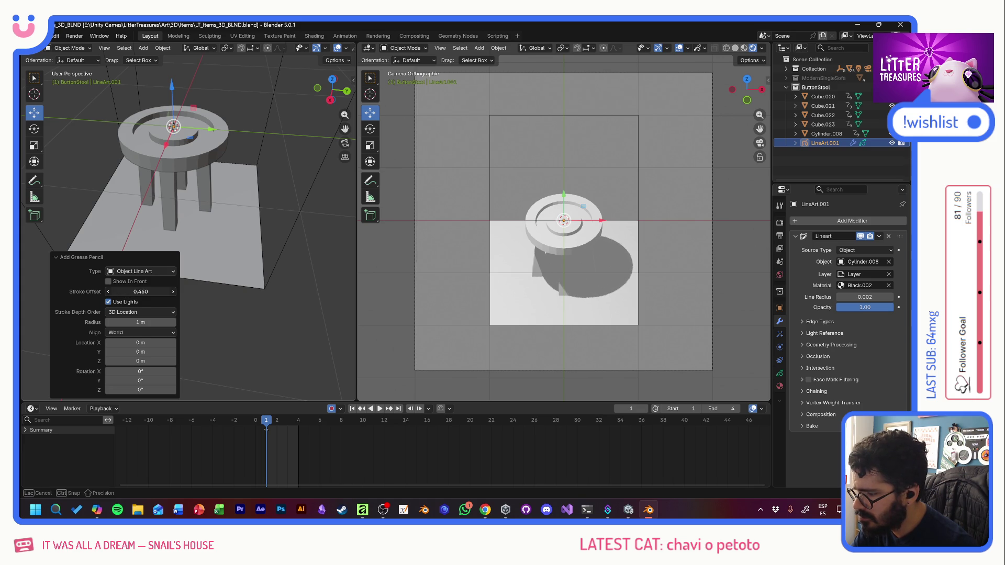
drag(128, 292, 128, 291)
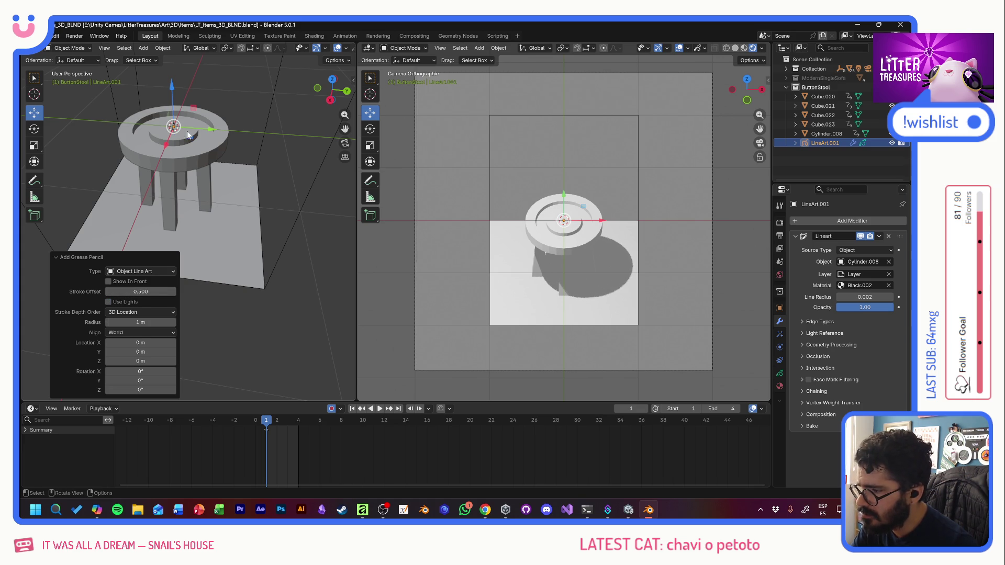
Step: Set the Lineart modifier's line radius to 0.50 after trying 0.83
click(829, 136)
click(825, 144)
drag(857, 297, 883, 297)
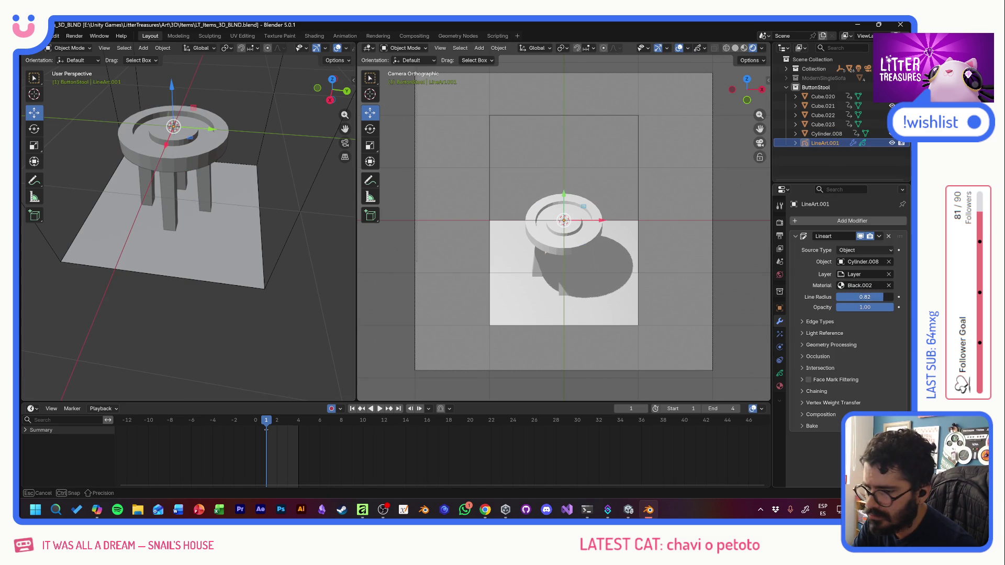
mouse_move(884, 297)
mouse_down()
mouse_move(837, 311)
mouse_move(864, 299)
mouse_up()
click(864, 300)
text(0.5)
key(Return)
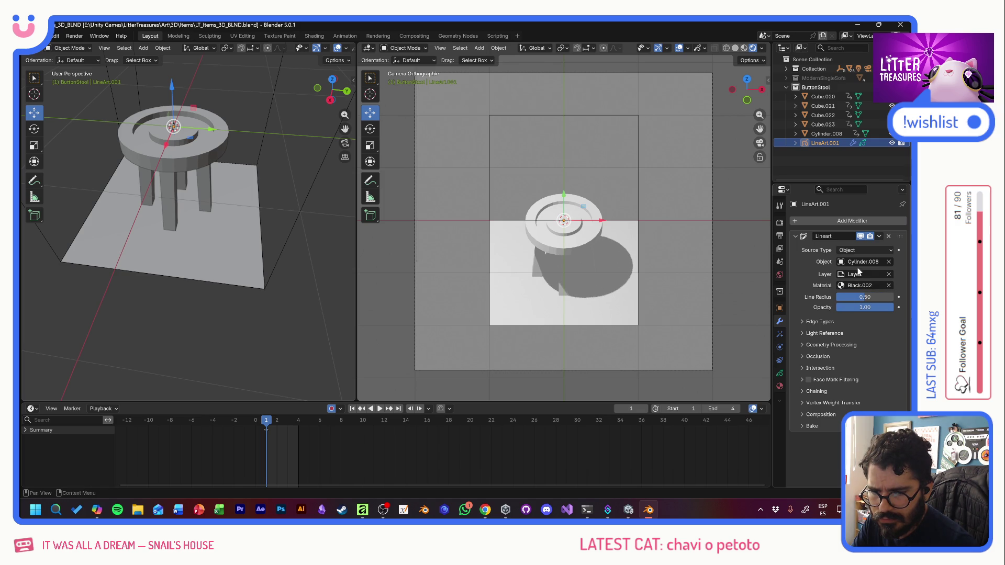
Step: Try Cube.006 and Cube.007 as source, then set it back to Cylinder.008
click(860, 266)
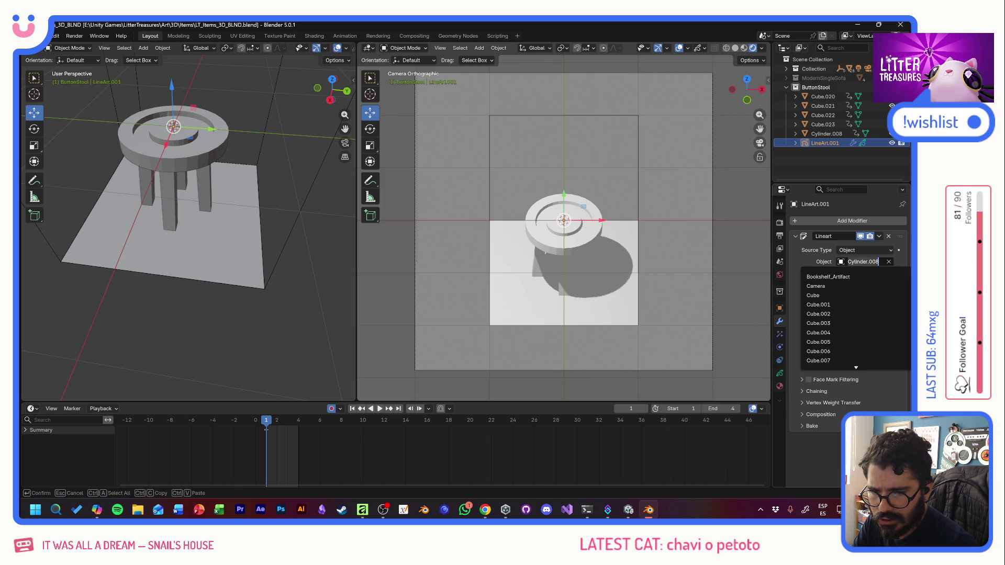
click(821, 353)
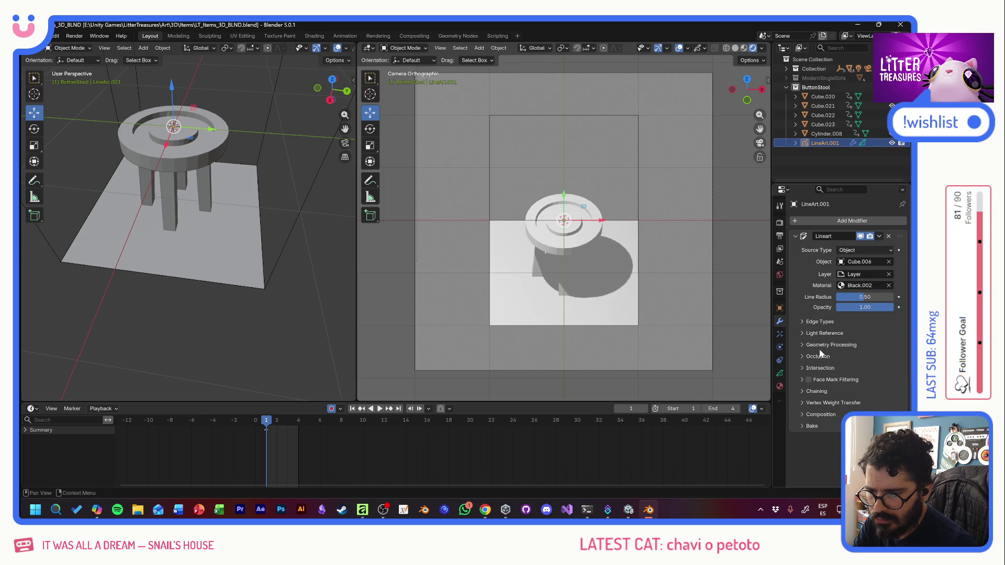
click(862, 262)
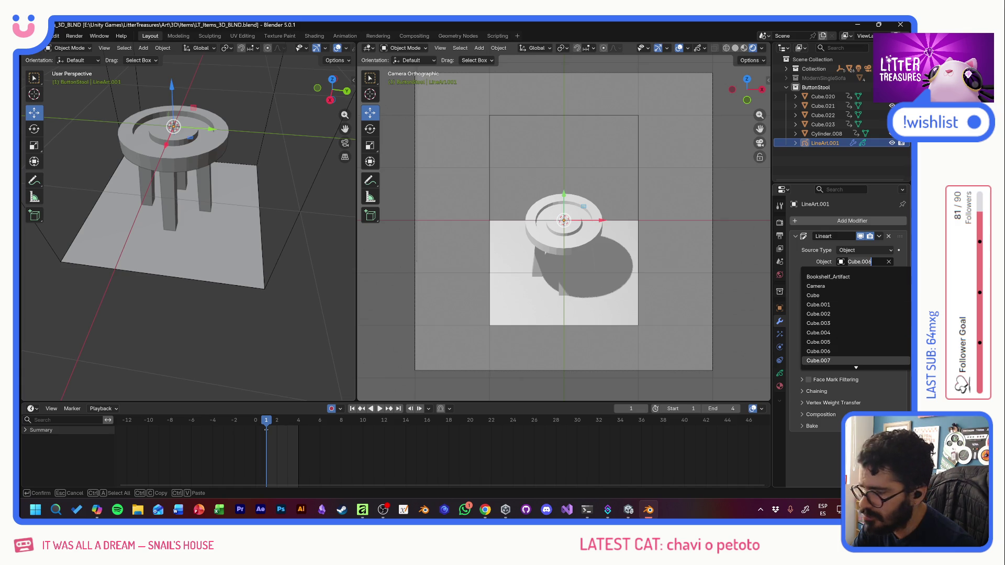
click(821, 351)
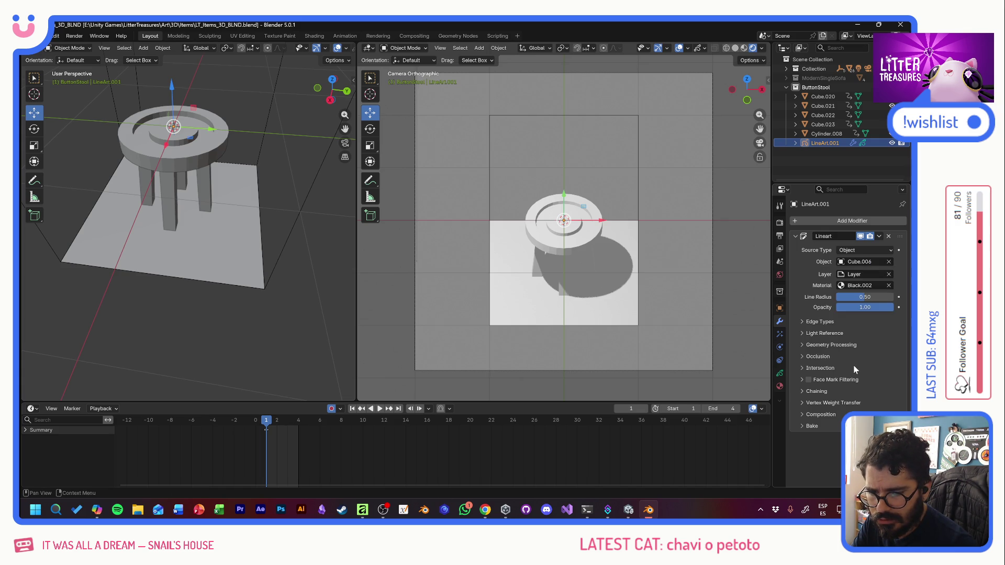
click(861, 261)
click(855, 361)
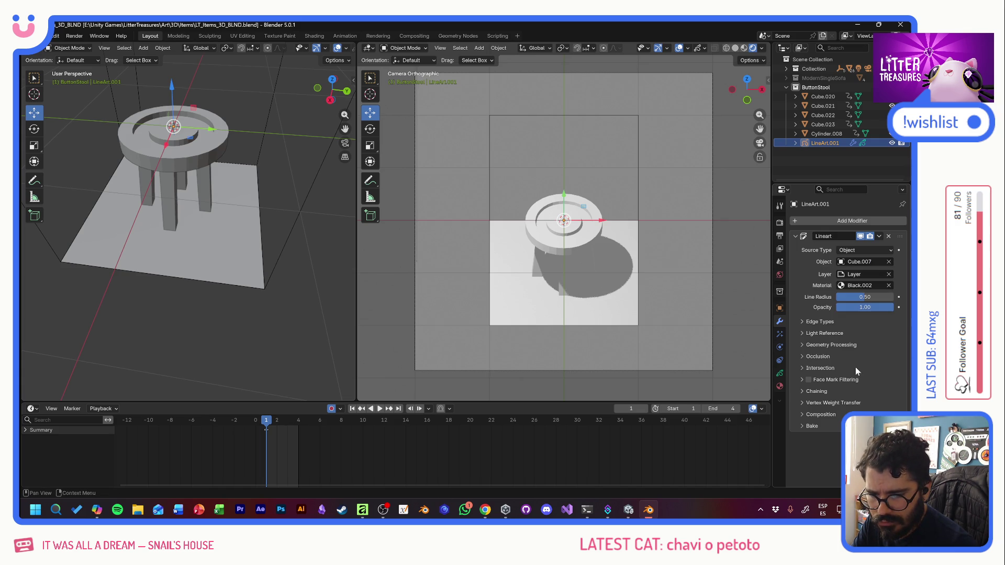
click(861, 262)
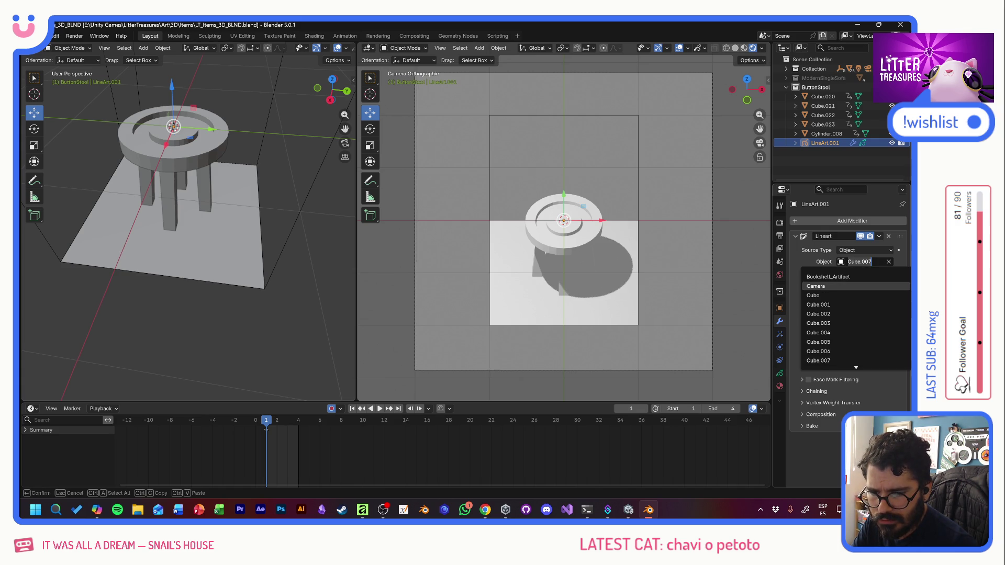
scroll(856, 318, down, 2)
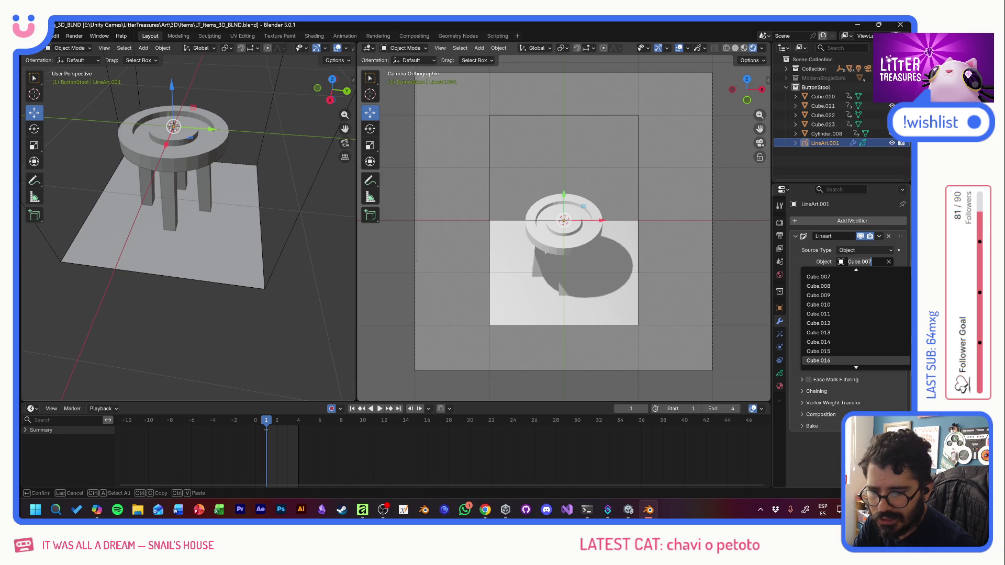
scroll(856, 319, down, 15)
scroll(857, 318, down, 2)
scroll(856, 341, down, 2)
scroll(856, 342, down, 3)
scroll(857, 341, down, 3)
scroll(856, 341, down, 2)
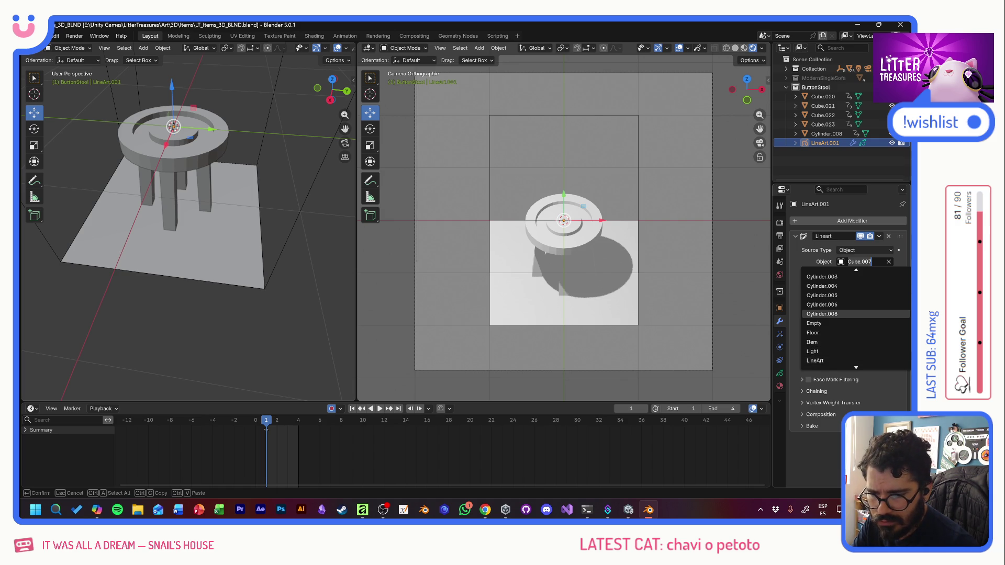
click(834, 314)
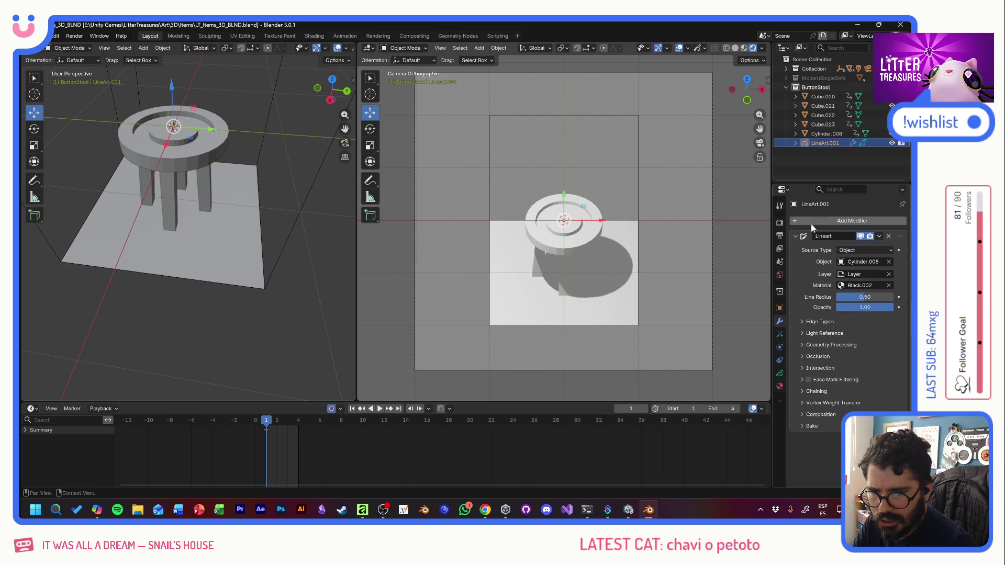
Step: Toggle LineArt.001's visibility off and on, then select and expand it
click(891, 143)
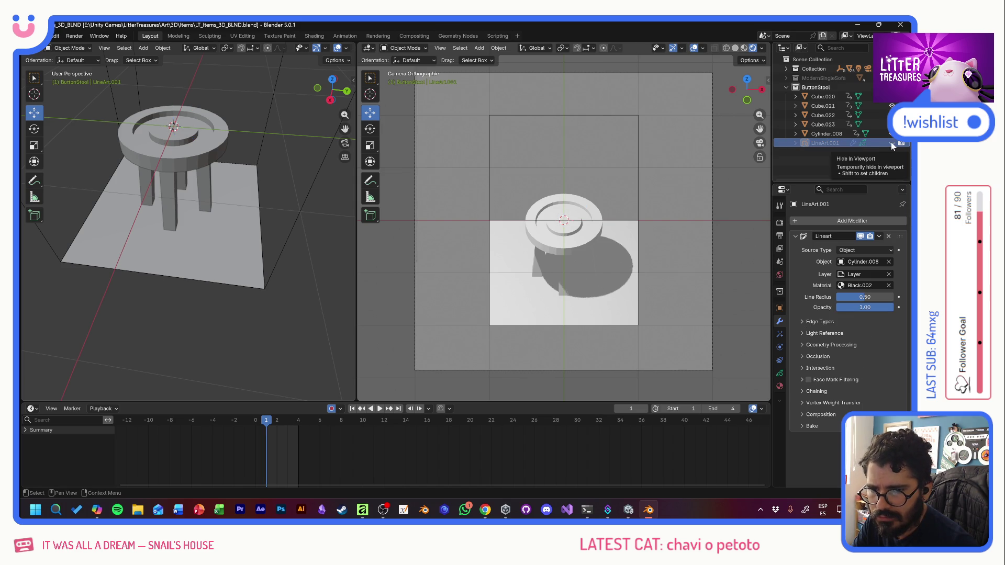
click(892, 143)
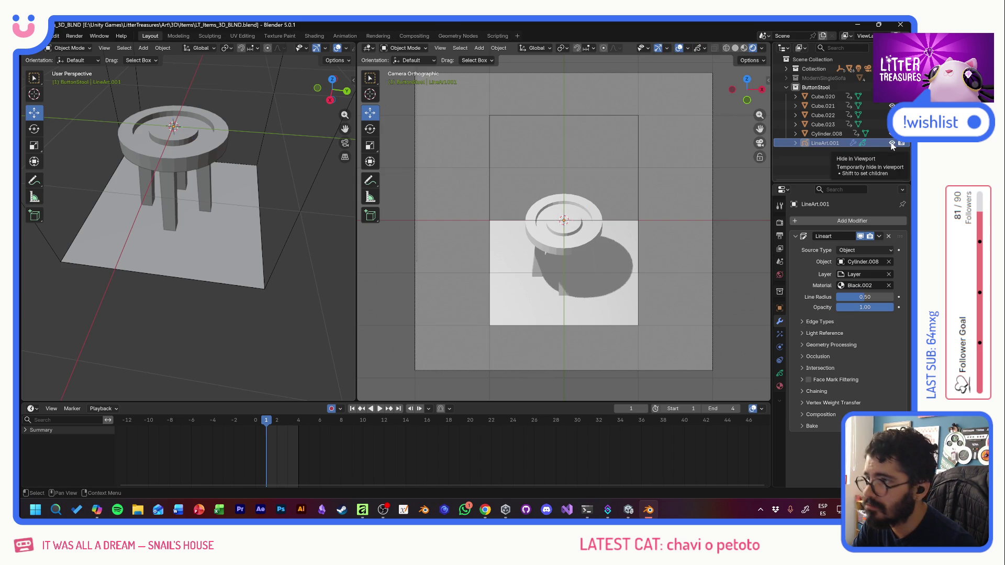
click(814, 145)
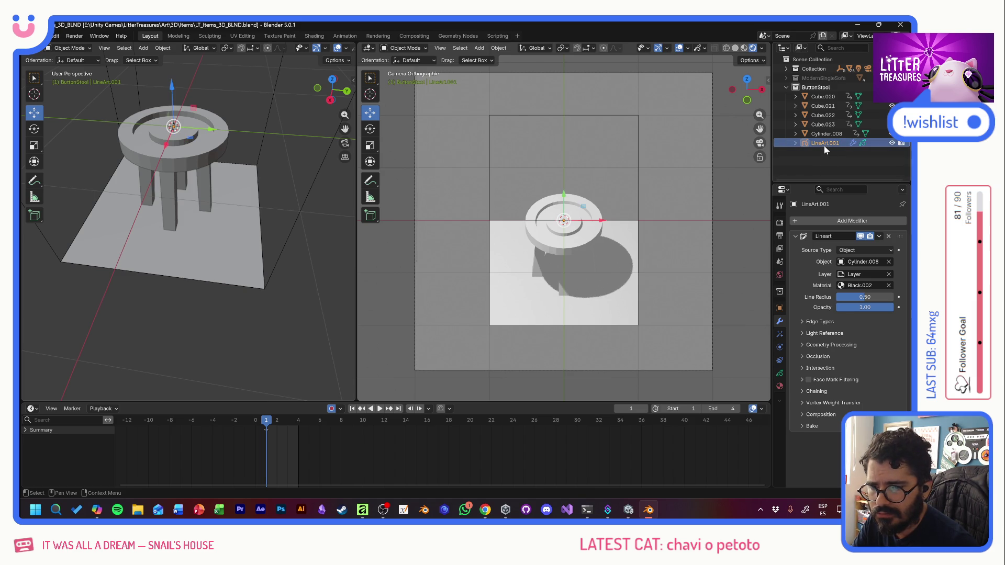
click(797, 143)
Step: Locate ppr_BasicPlastic's LineArt in the outliner and show its modifier settings tracing Cube.010 at 0.02 radius
click(832, 162)
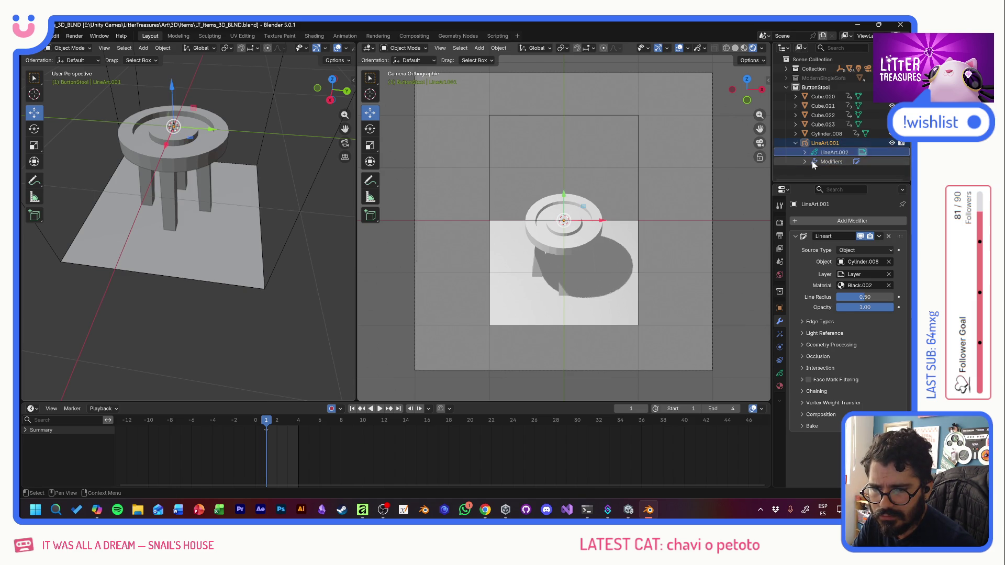
click(817, 153)
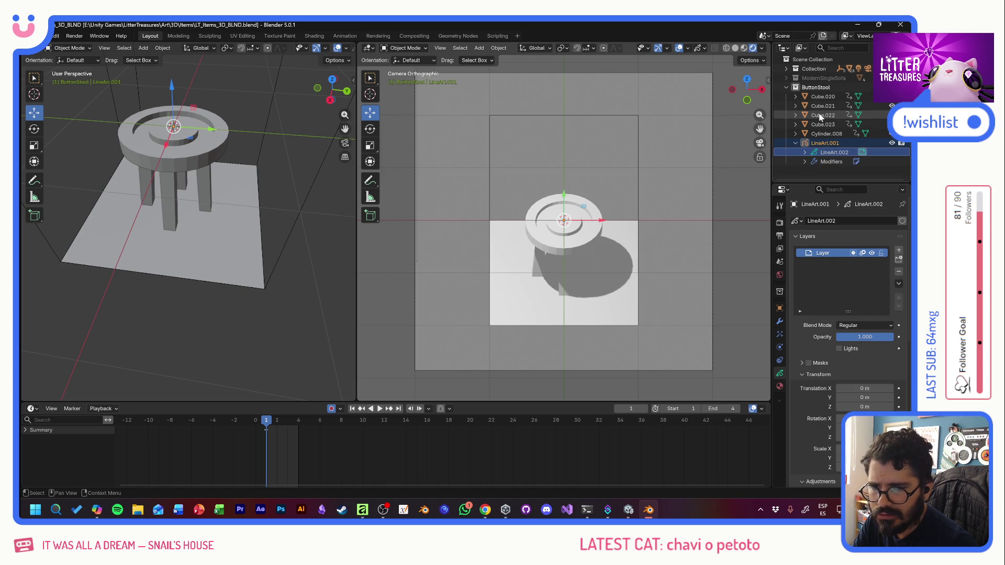
click(787, 69)
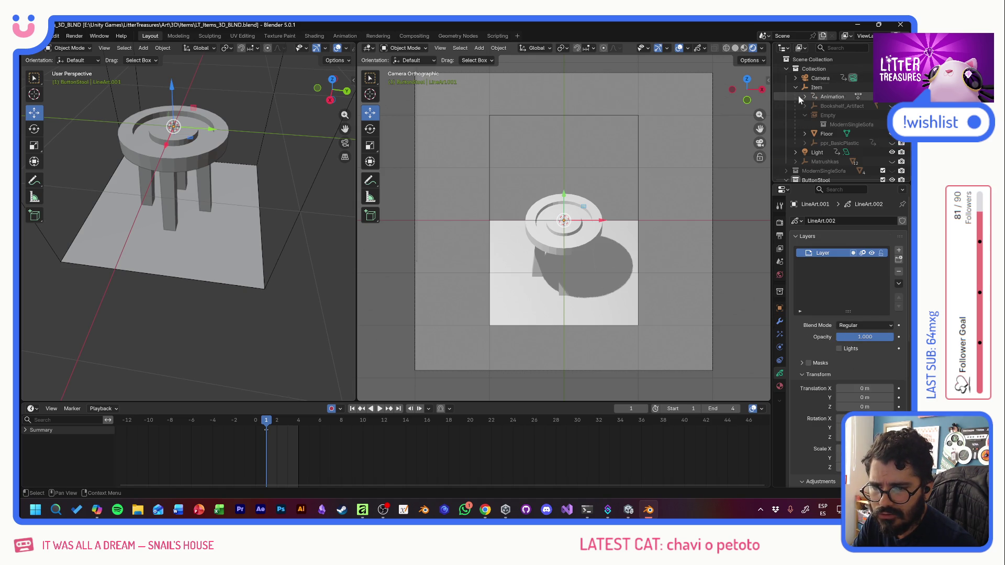
click(804, 143)
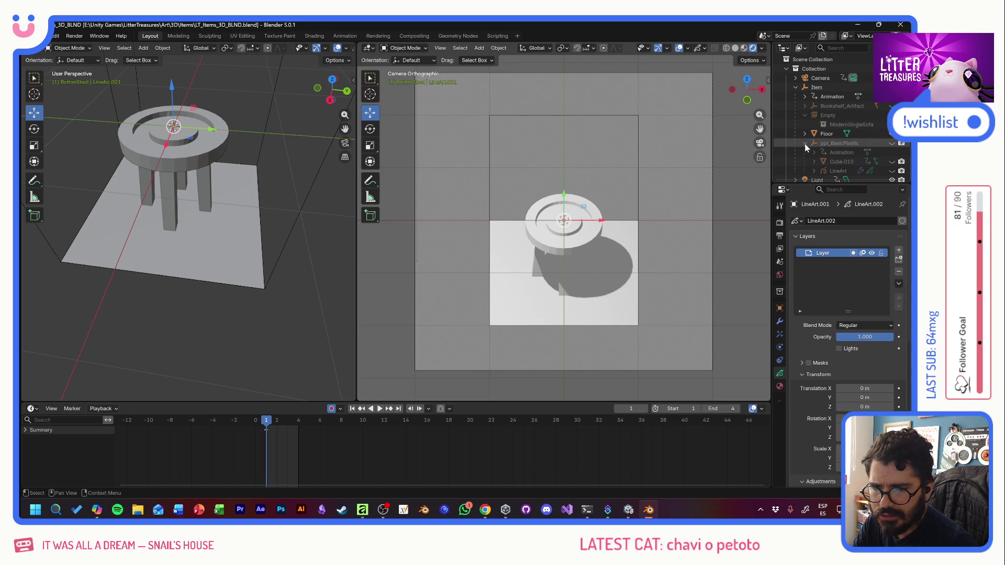
click(838, 171)
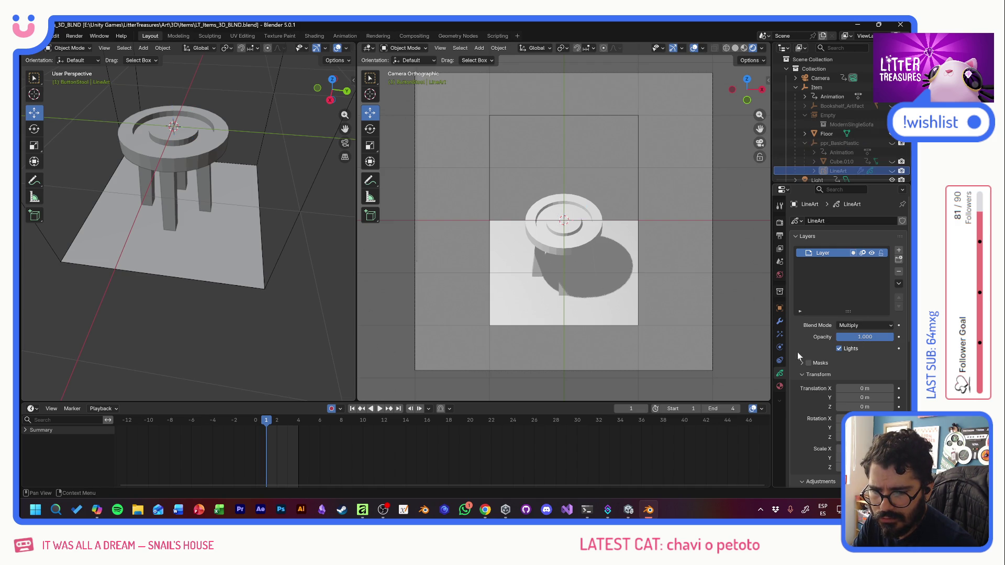
click(780, 308)
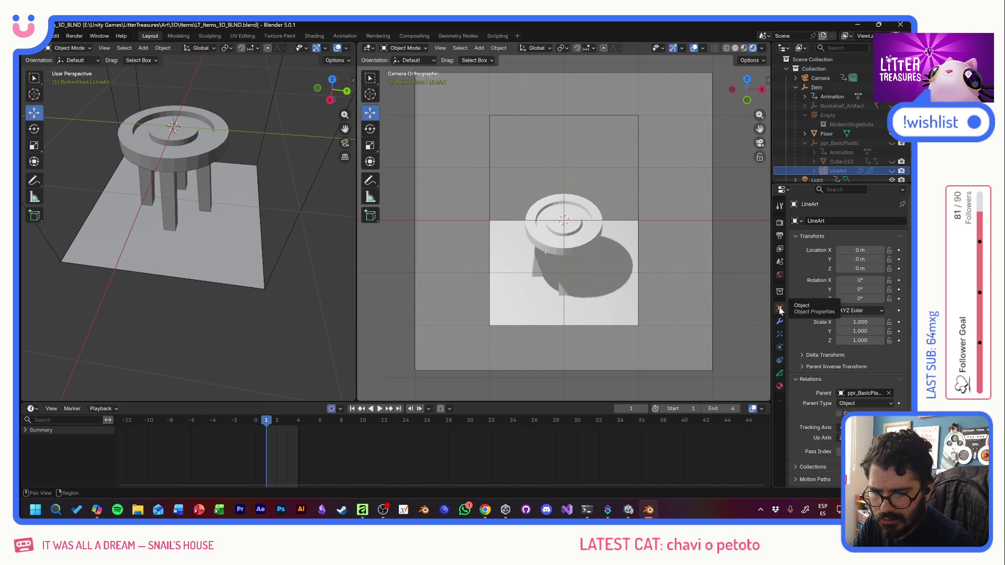
click(781, 323)
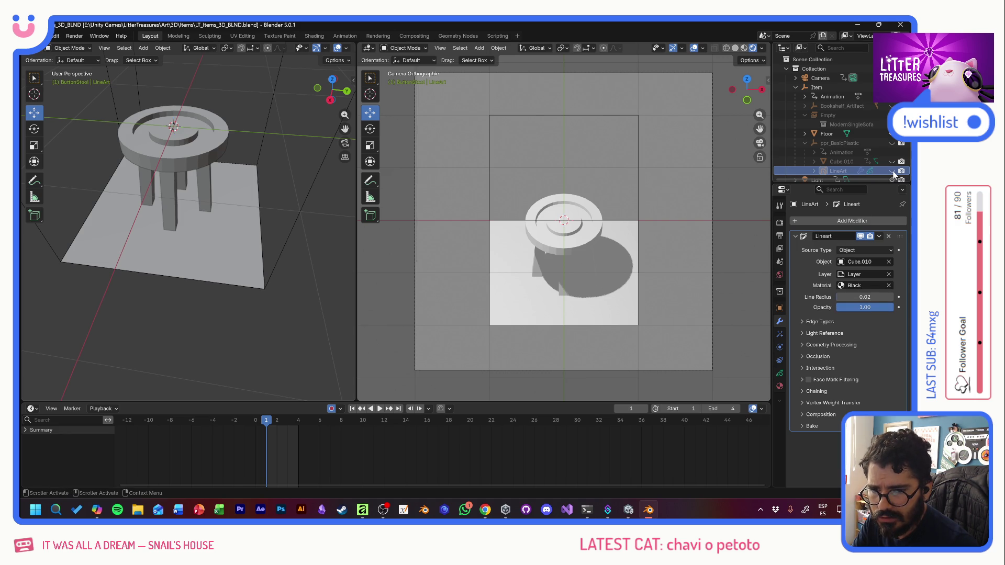
Step: Show the ppr_BasicPlastic base and view the camera in solid shading
click(893, 143)
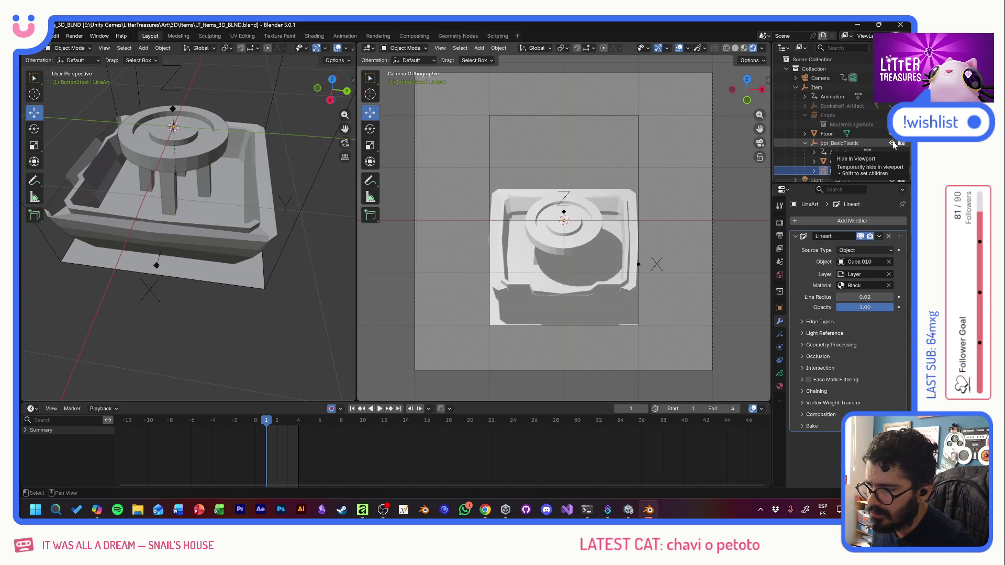
click(741, 50)
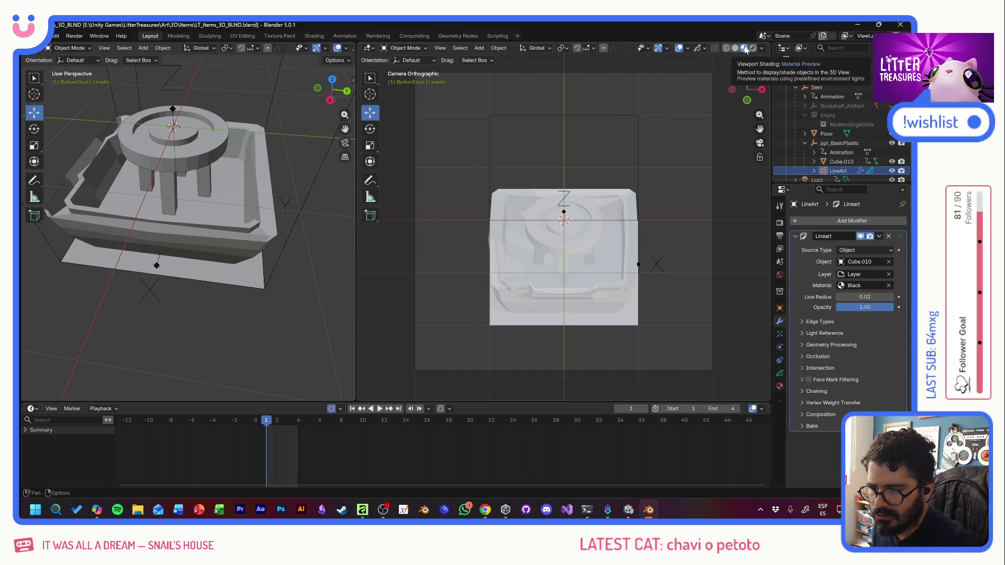
click(741, 49)
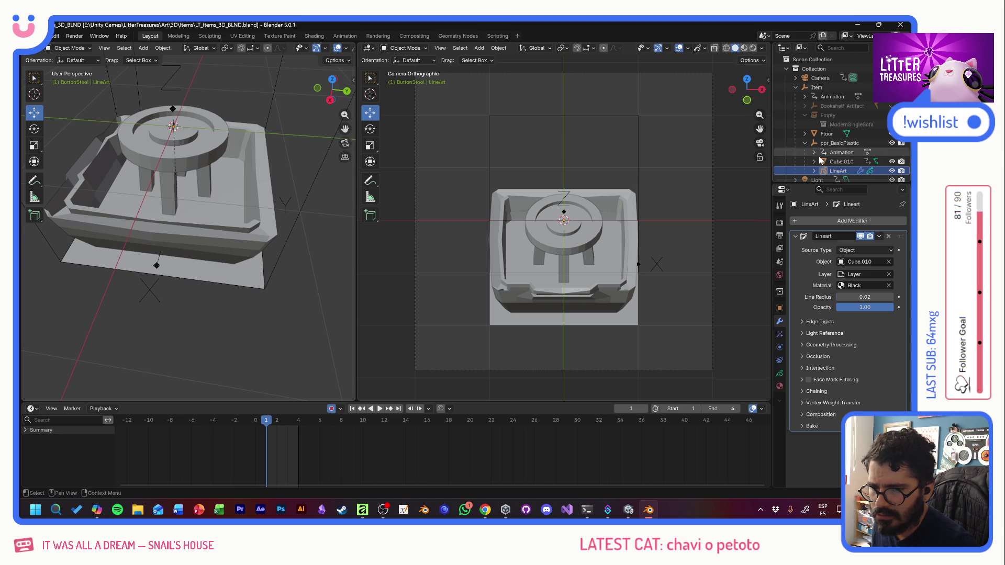
Step: Raise the base LineArt's line radius to 0.03, then hide ppr_BasicPlastic again
click(838, 170)
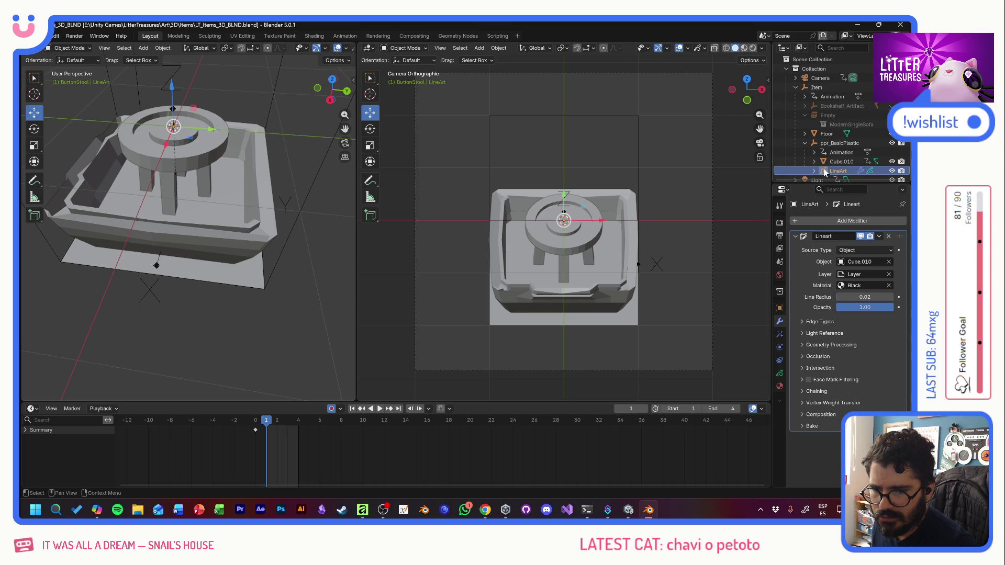
click(823, 172)
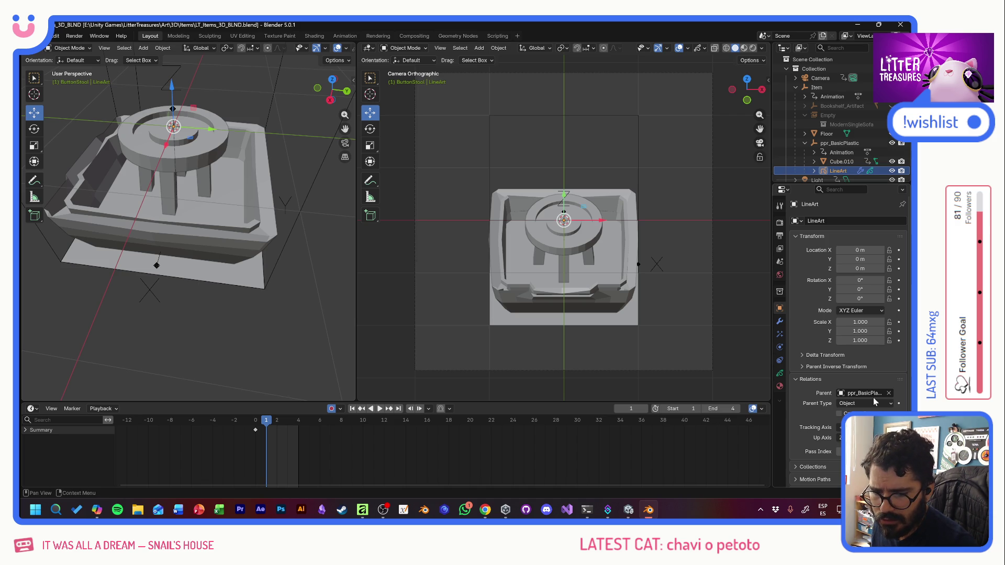
click(835, 171)
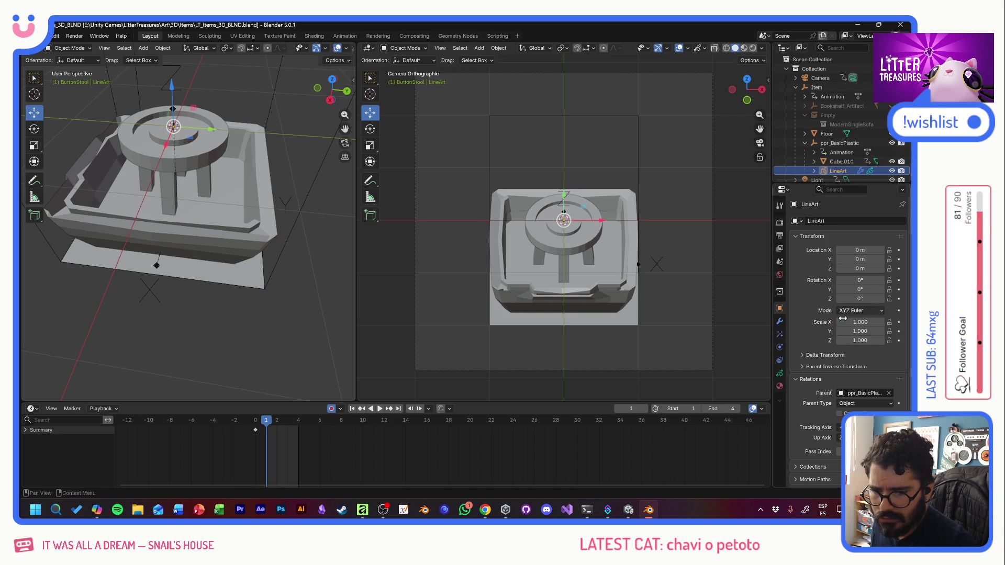
click(780, 322)
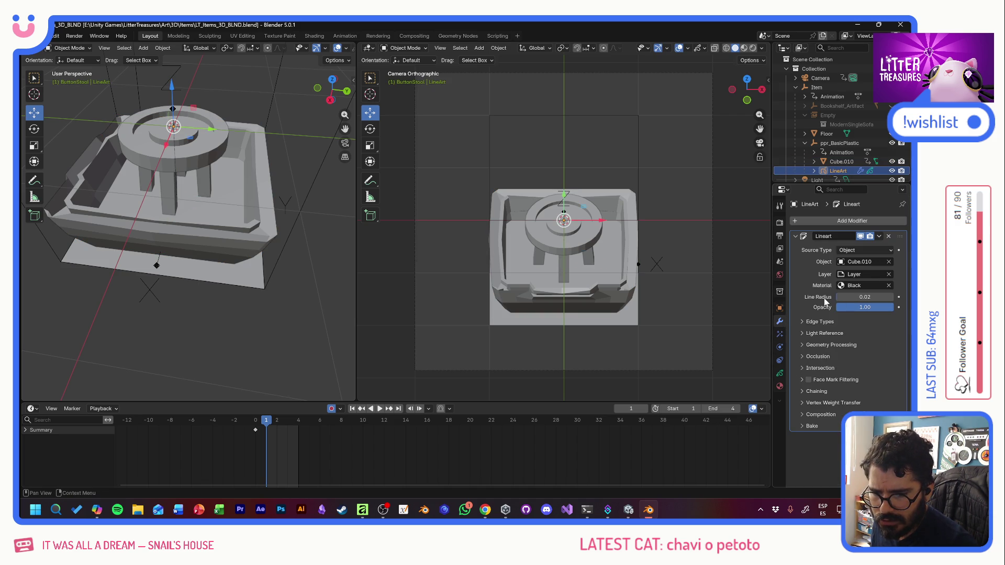
mouse_move(864, 297)
mouse_down()
mouse_move(879, 297)
mouse_move(839, 301)
mouse_up()
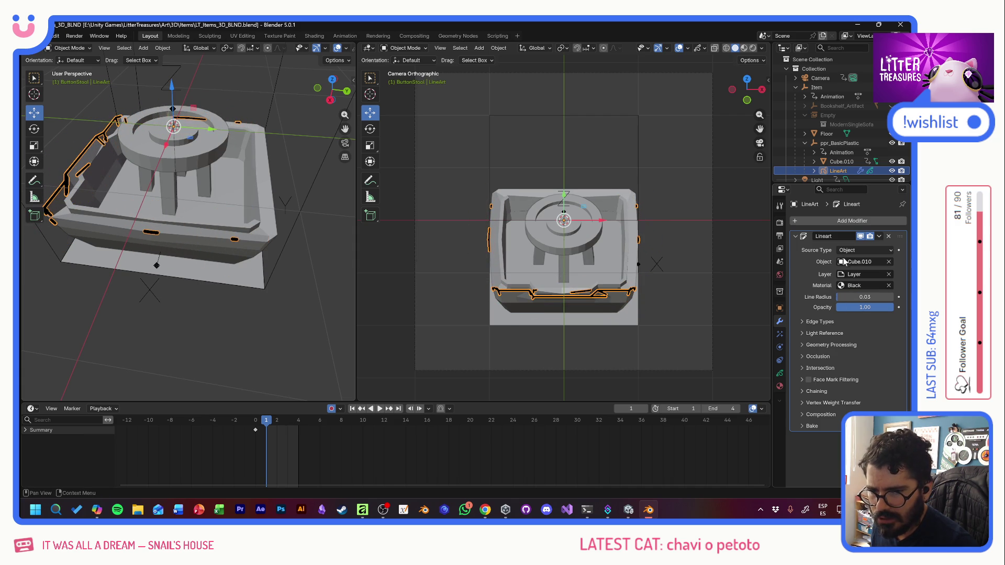
click(892, 143)
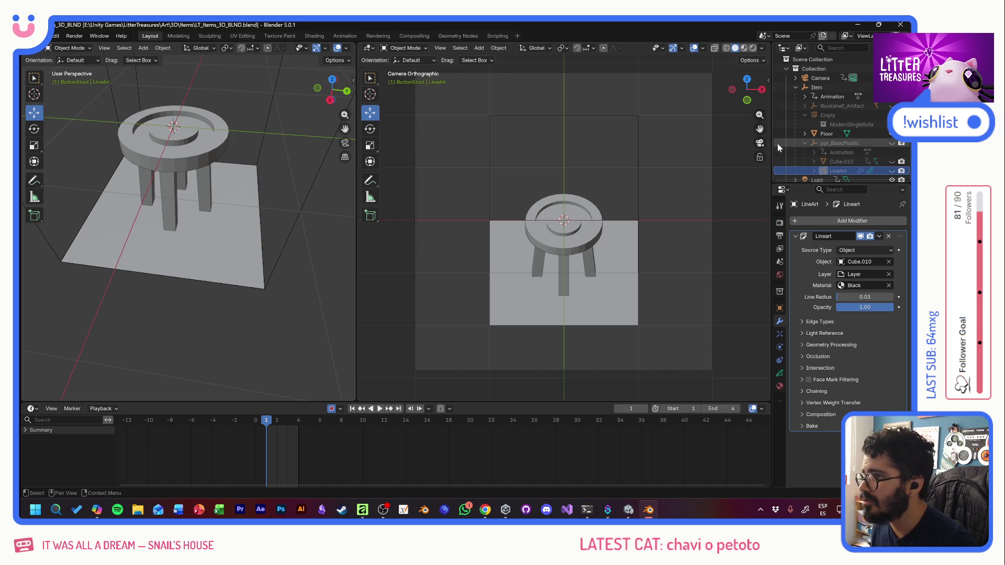
Step: Select LineArt.001 and switch its source to the ButtonStool collection
click(804, 143)
scroll(831, 147, down, 3)
scroll(832, 147, down, 2)
click(821, 155)
mouse_move(862, 298)
mouse_down()
mouse_move(837, 297)
mouse_move(881, 299)
mouse_up()
click(857, 250)
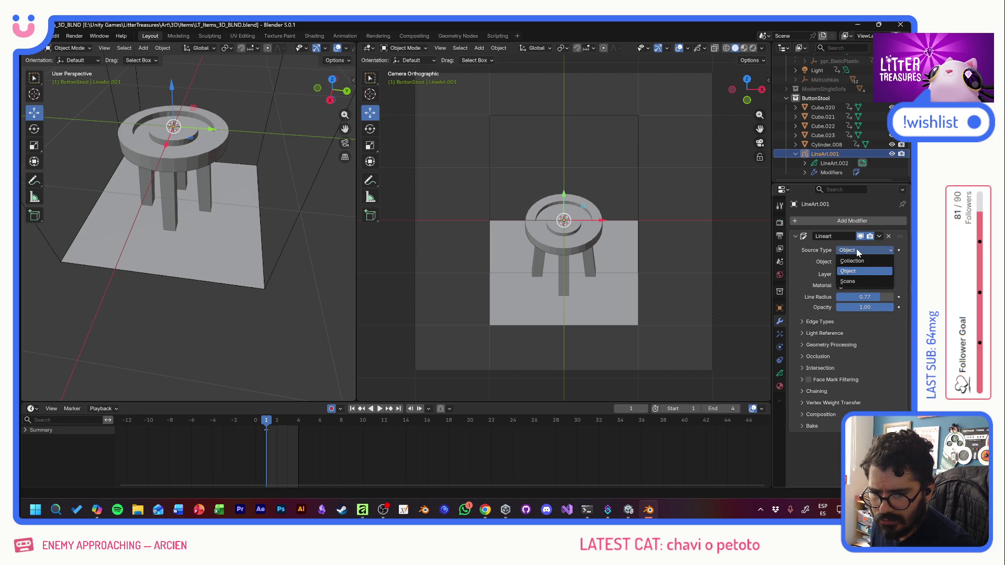
click(853, 277)
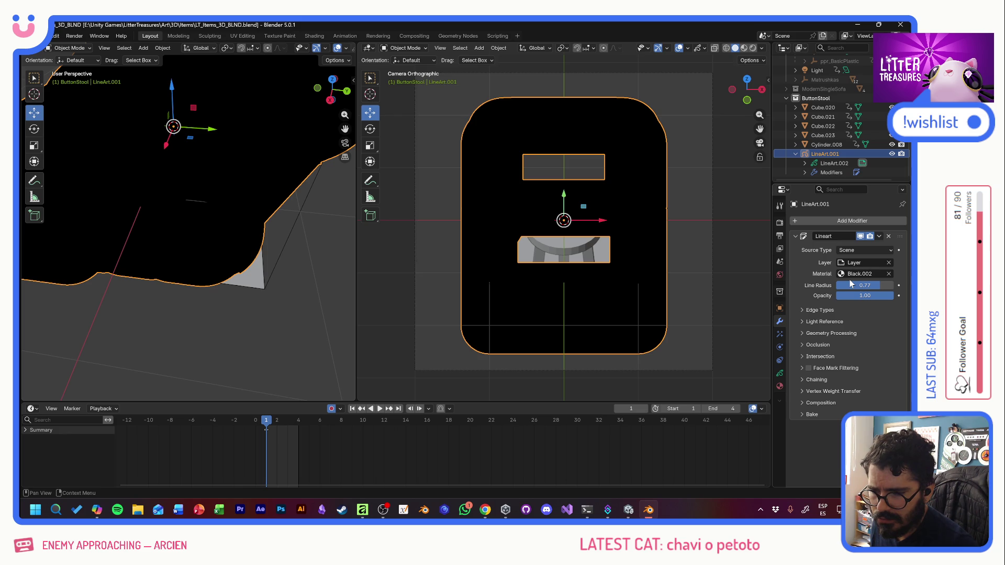
click(858, 251)
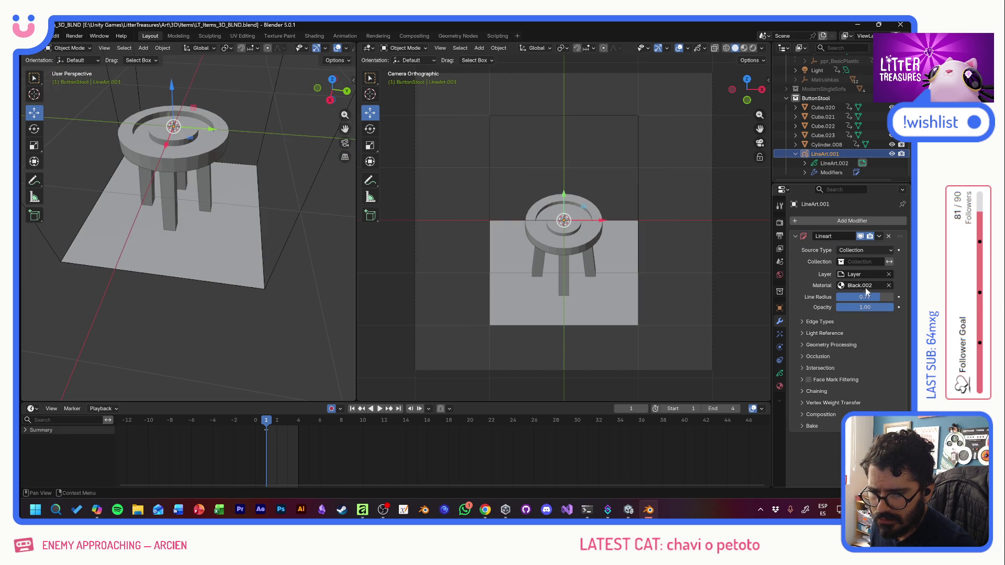
click(860, 262)
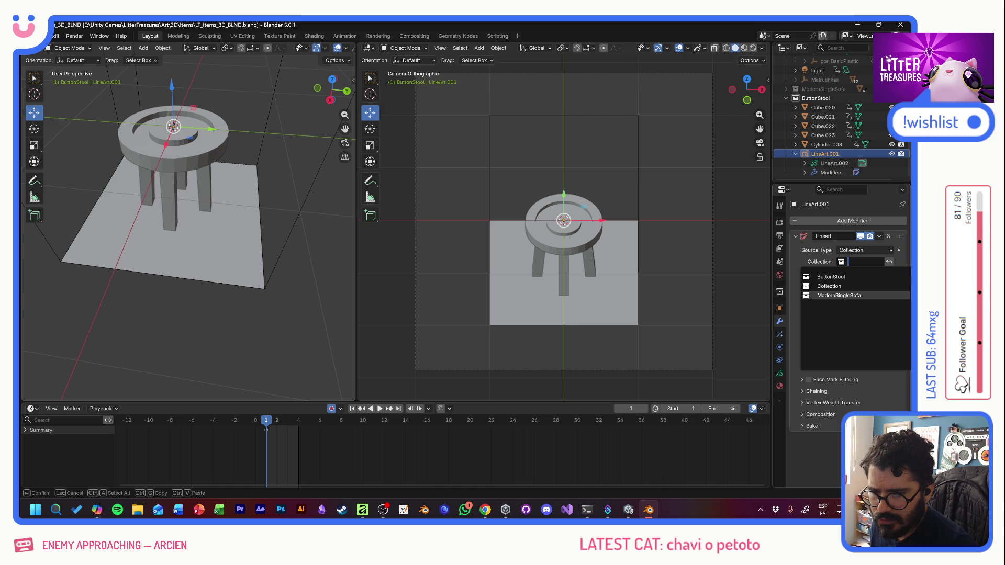
click(838, 277)
Step: Make LineArt.001's strokes much thinner and confirm its layer choice
drag(842, 293, 793, 297)
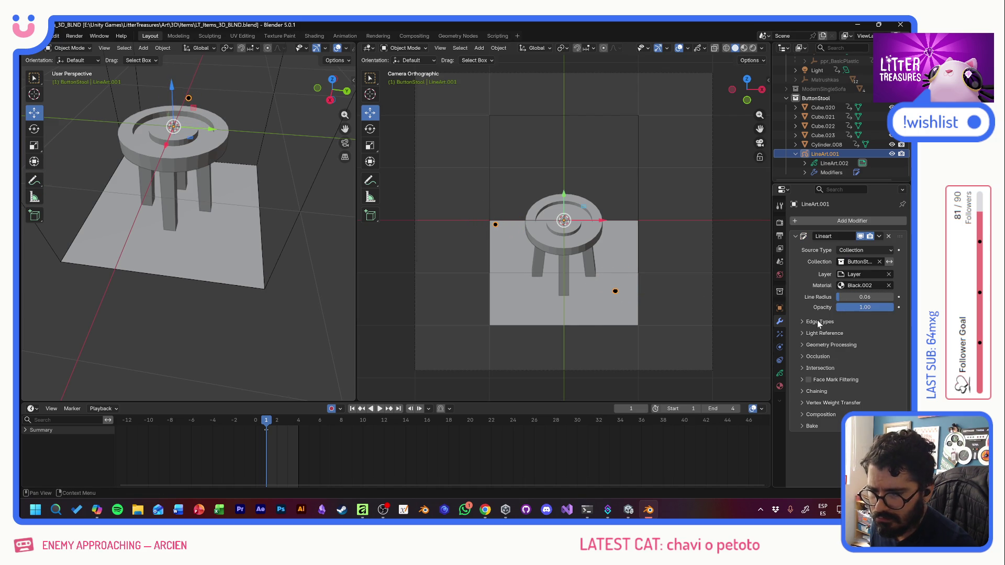
click(863, 274)
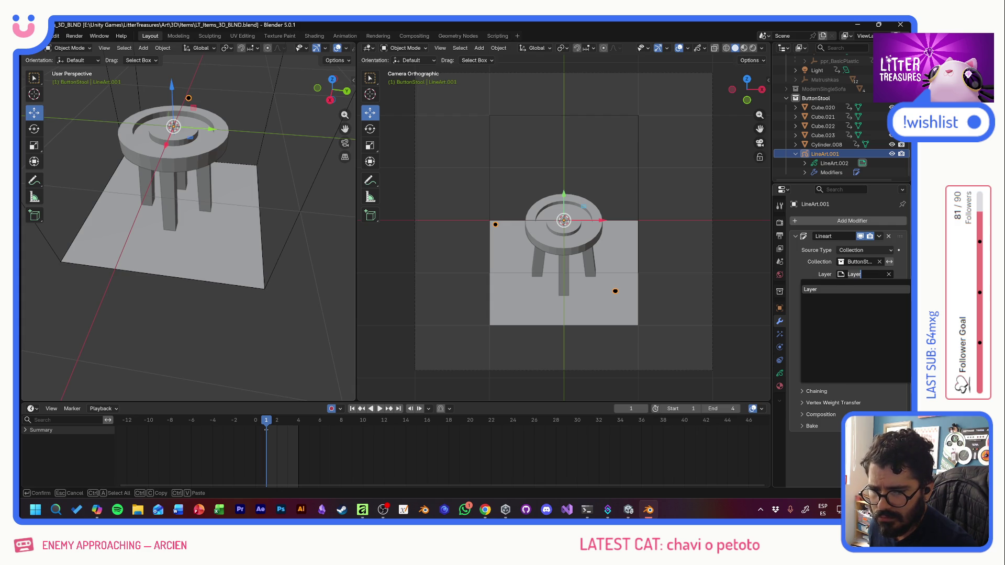
key(Return)
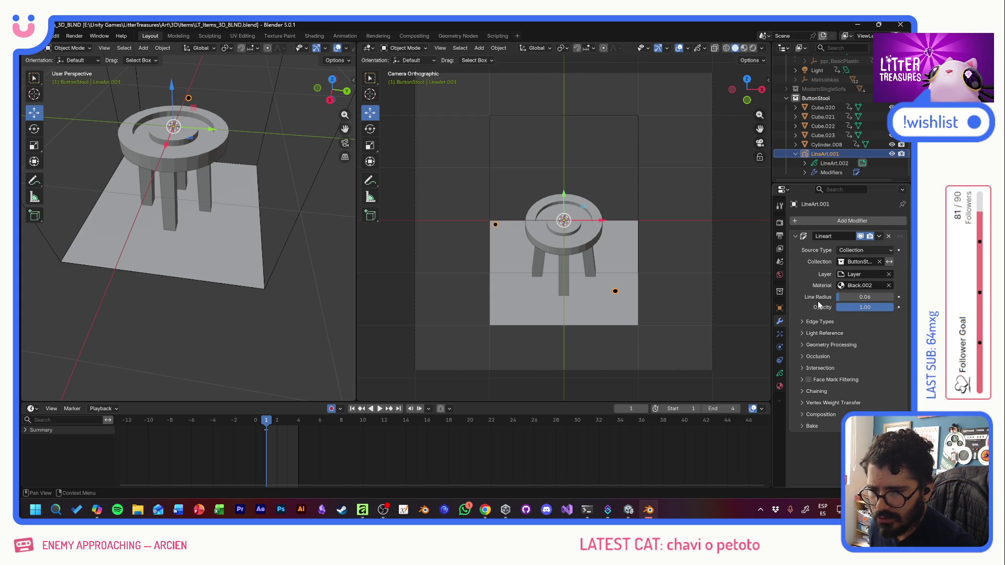
Step: Try material-border and contour edge types, add intersection lines at 0.04 radius, then delete LineArt.001
click(802, 323)
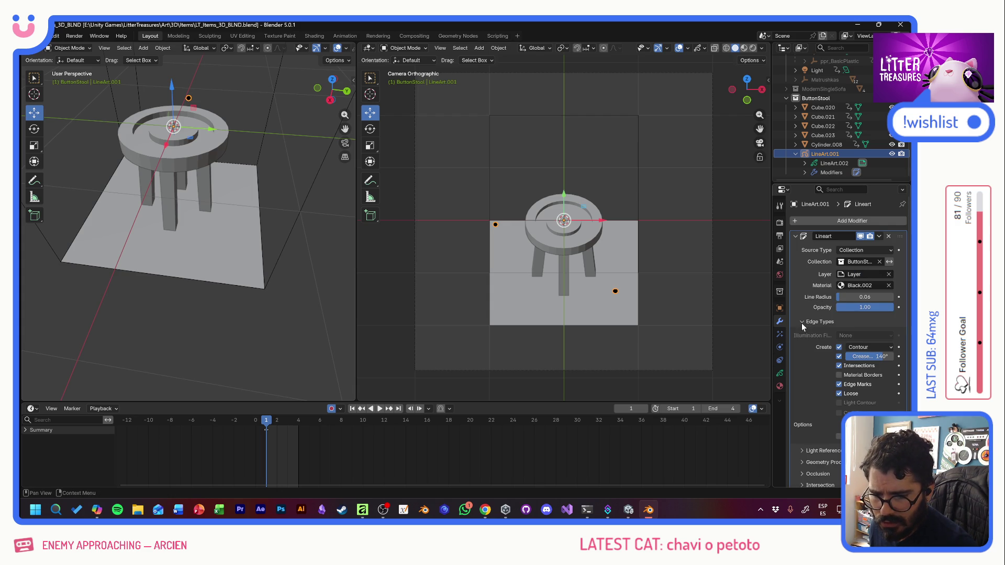
click(839, 375)
click(839, 374)
click(839, 347)
click(839, 347)
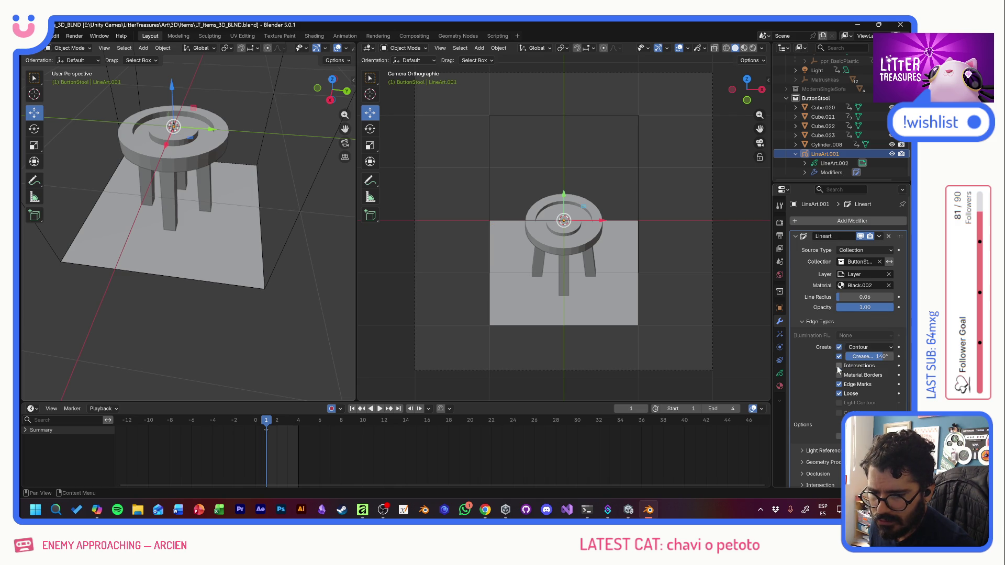
click(838, 367)
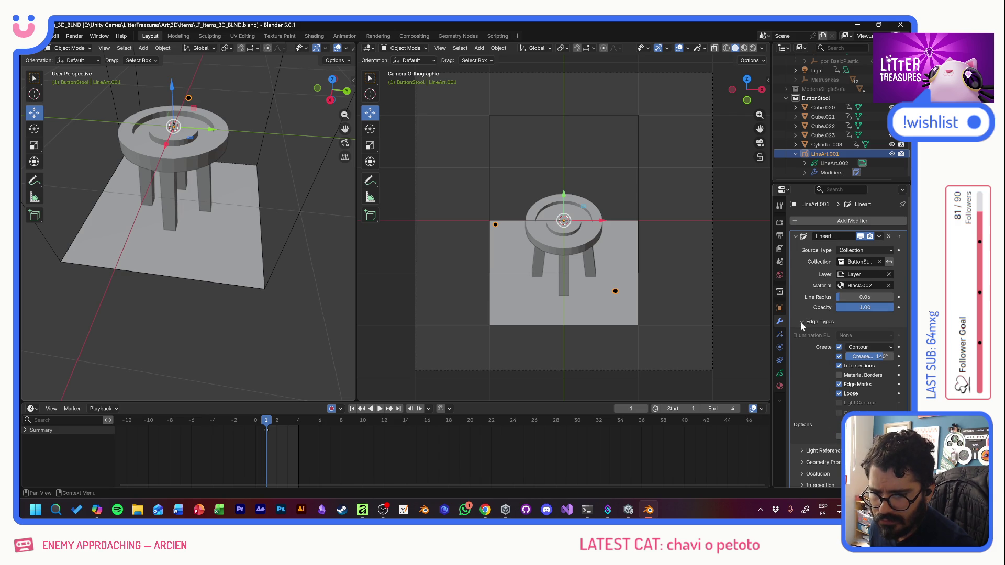
drag(843, 298, 842, 298)
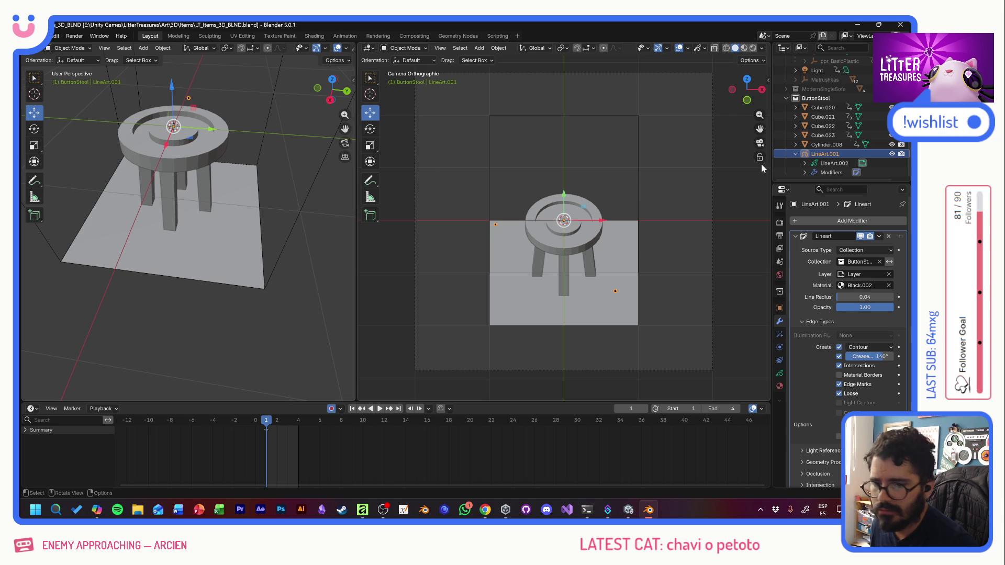
key(Delete)
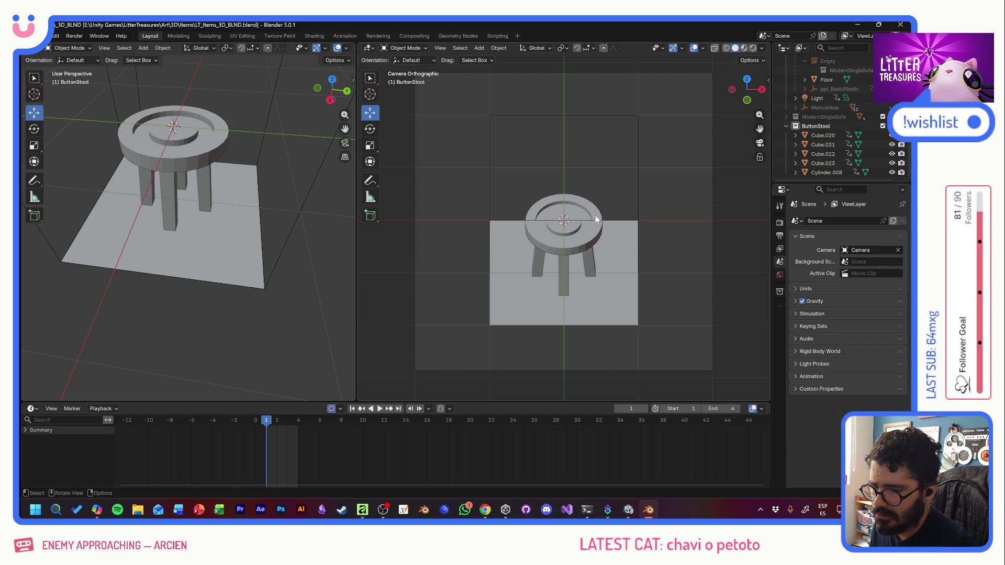
Step: Select the stool's round top Cylinder.008 in material preview and create a new material for it
click(570, 243)
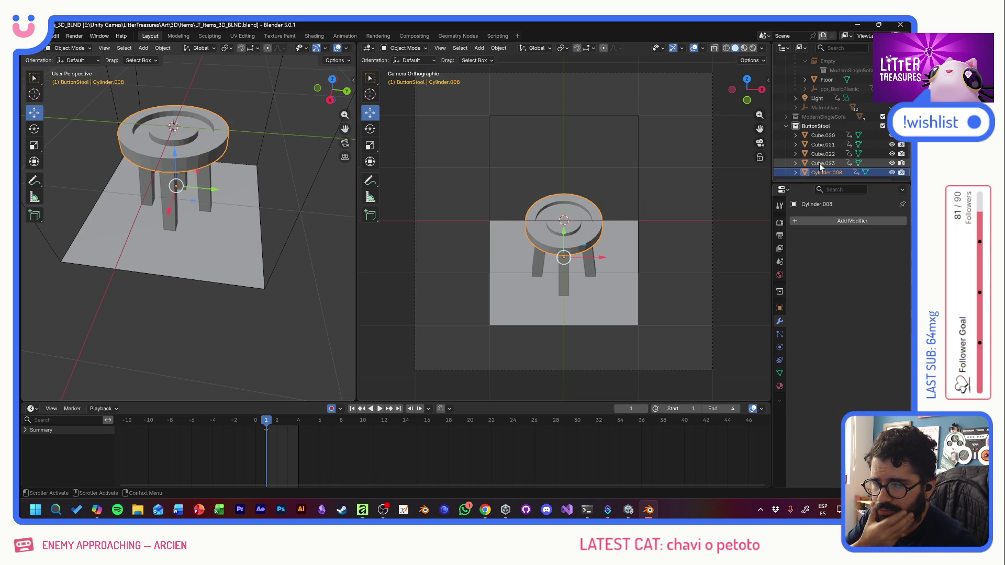
click(744, 48)
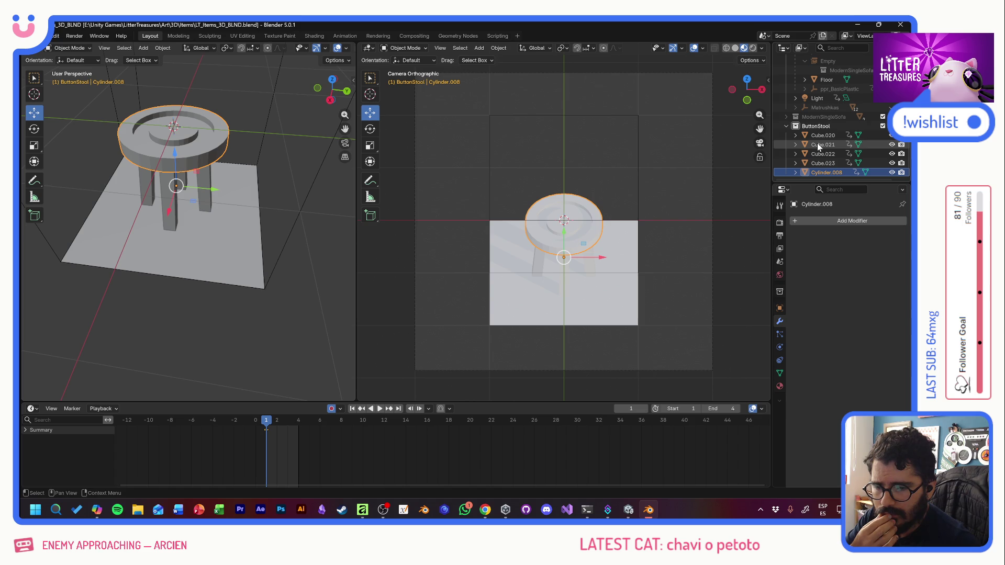
click(780, 311)
click(780, 387)
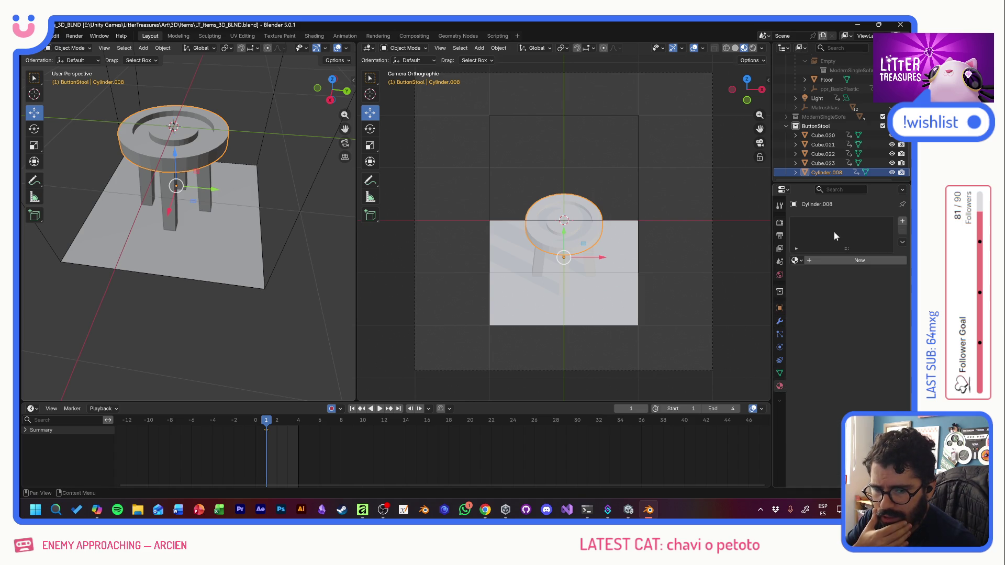
click(842, 260)
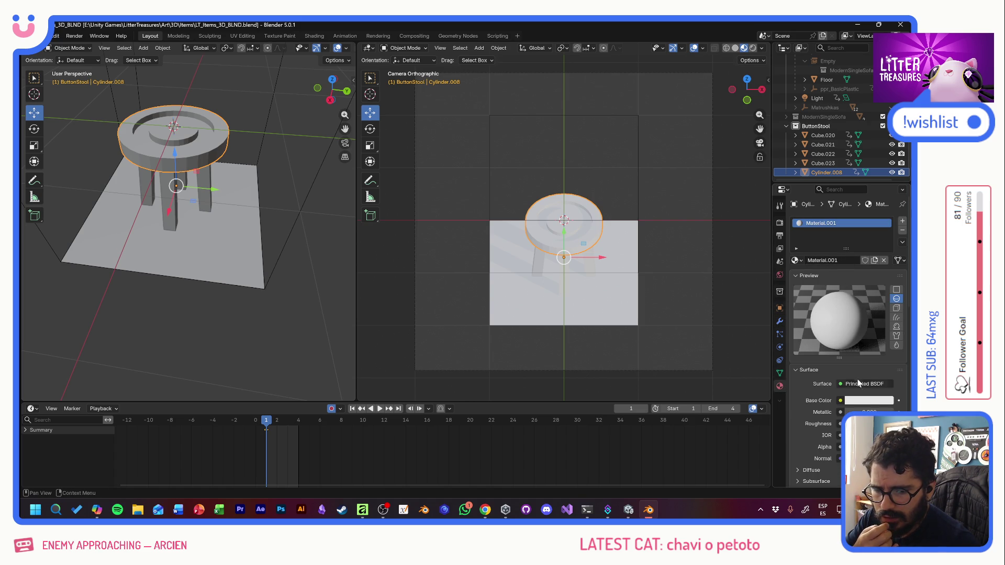
Step: Tint Material.001's base colour red and raise its metallic amount
click(867, 401)
drag(842, 272, 834, 304)
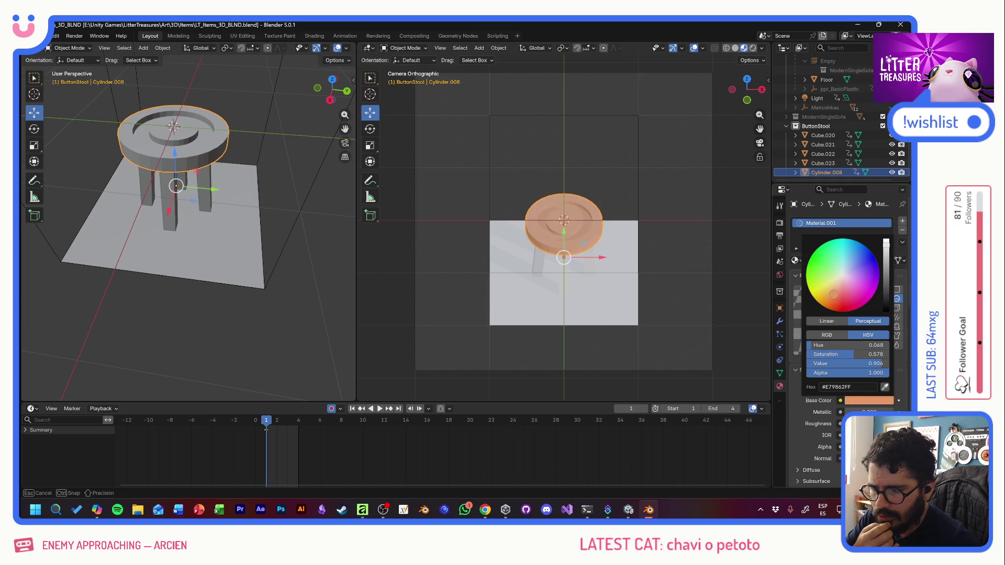
drag(836, 303, 839, 300)
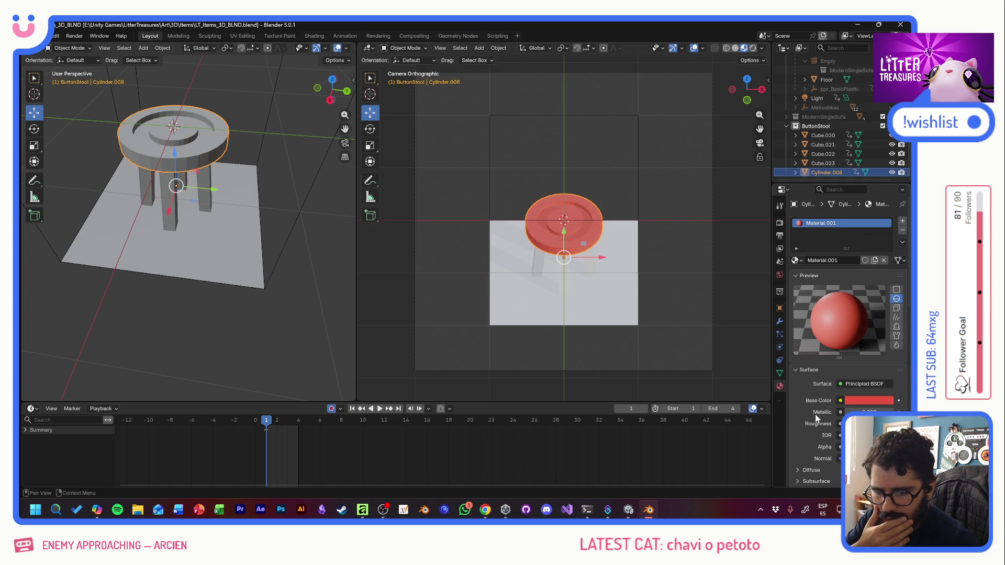
mouse_move(863, 412)
mouse_down()
mouse_move(879, 412)
mouse_move(852, 411)
mouse_move(864, 411)
mouse_move(856, 423)
mouse_move(872, 423)
mouse_up()
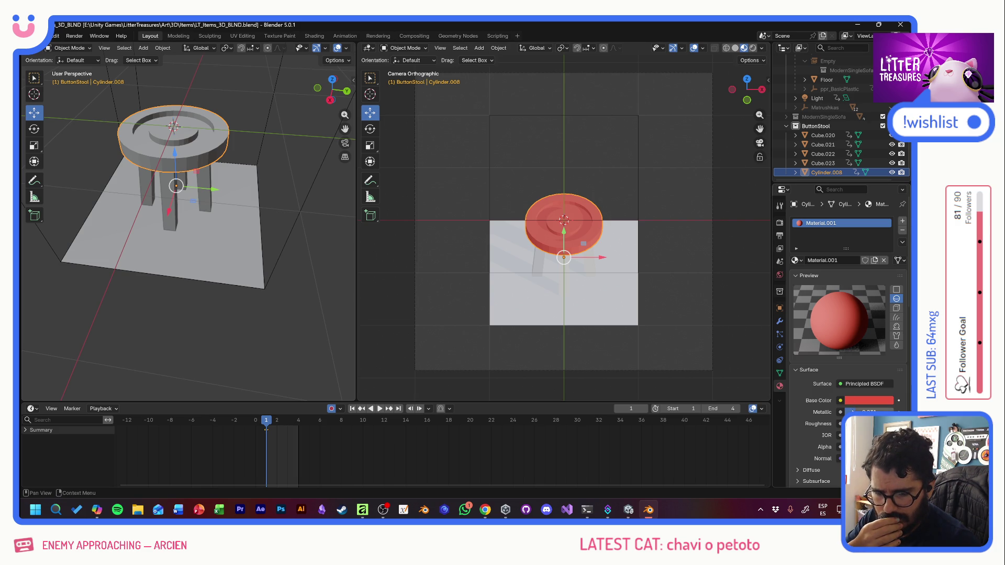
scroll(802, 417, down, 2)
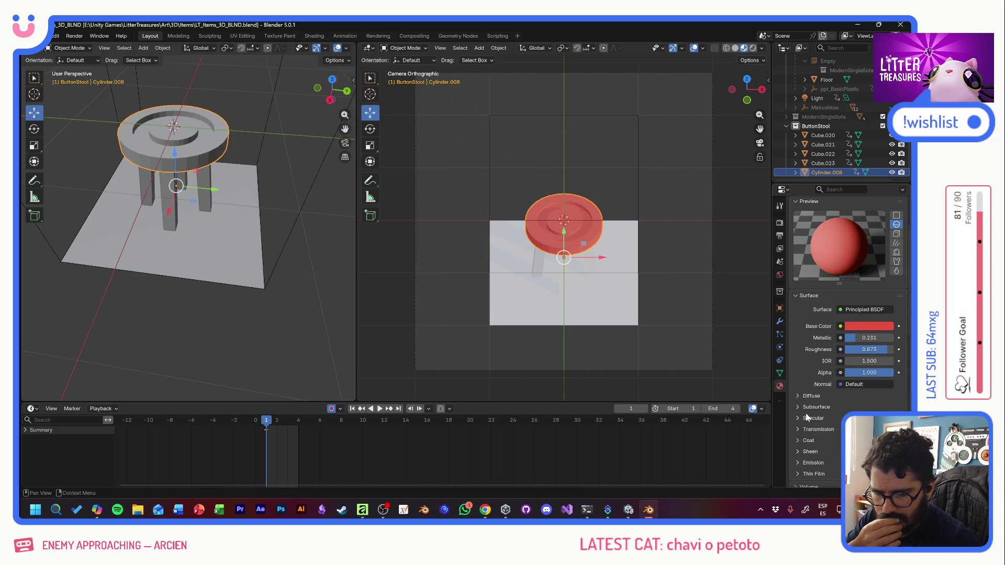
scroll(839, 417, down, 2)
scroll(837, 420, down, 2)
scroll(838, 420, down, 2)
scroll(813, 421, down, 2)
scroll(812, 422, down, 2)
click(843, 390)
scroll(805, 403, down, 1)
scroll(805, 403, down, 1)
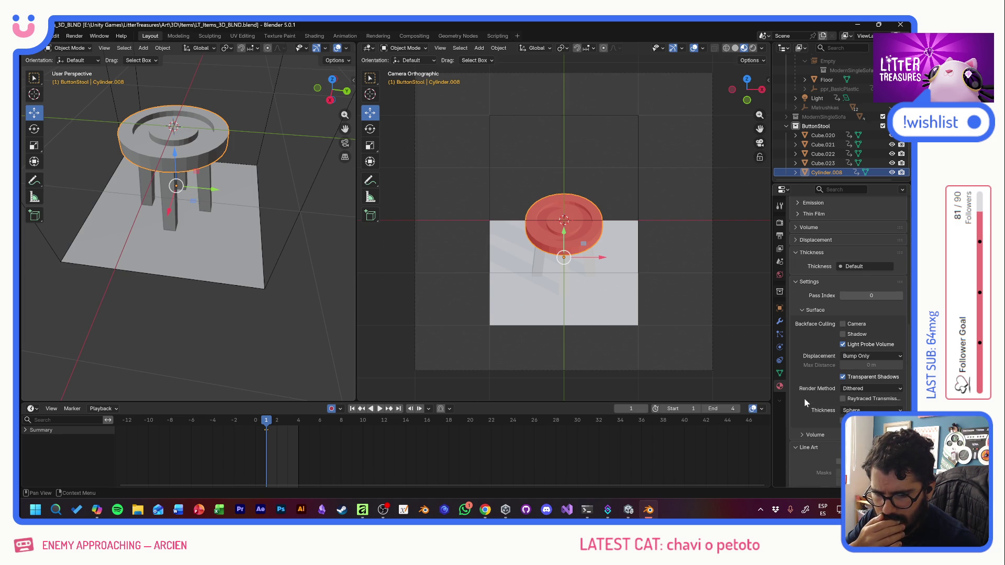
scroll(809, 400, down, 1)
scroll(809, 399, down, 2)
click(840, 368)
click(839, 368)
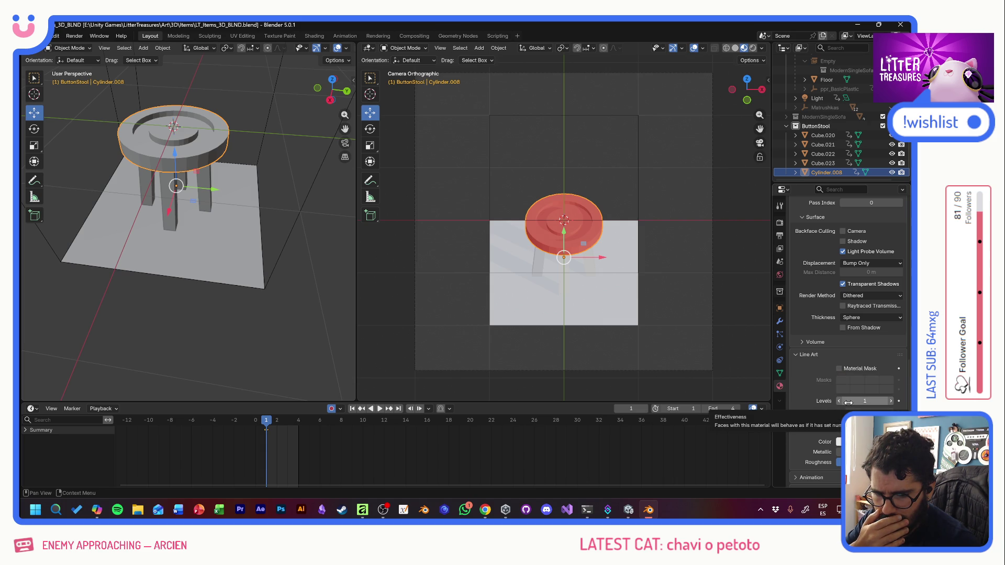
scroll(813, 377, down, 1)
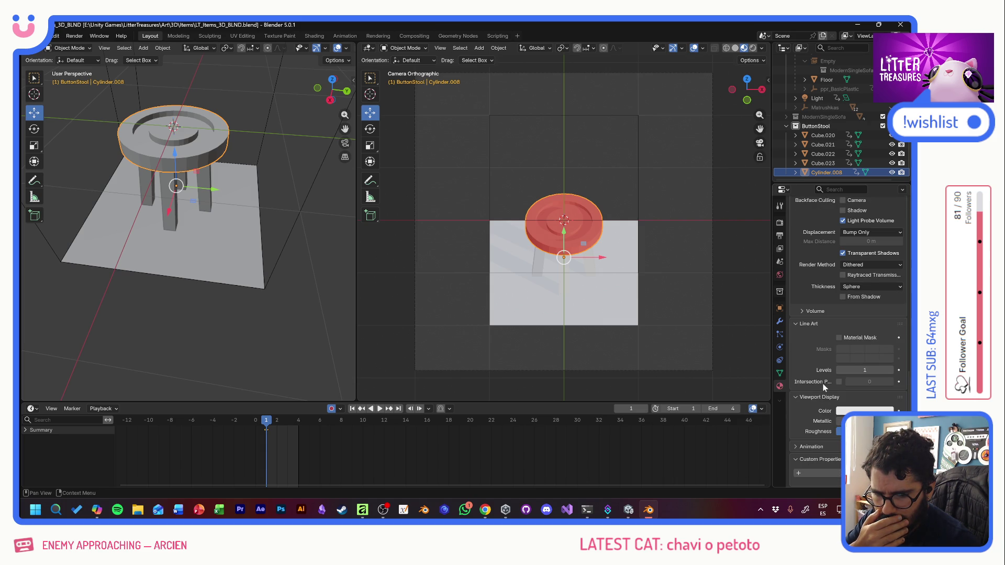
drag(840, 421, 841, 421)
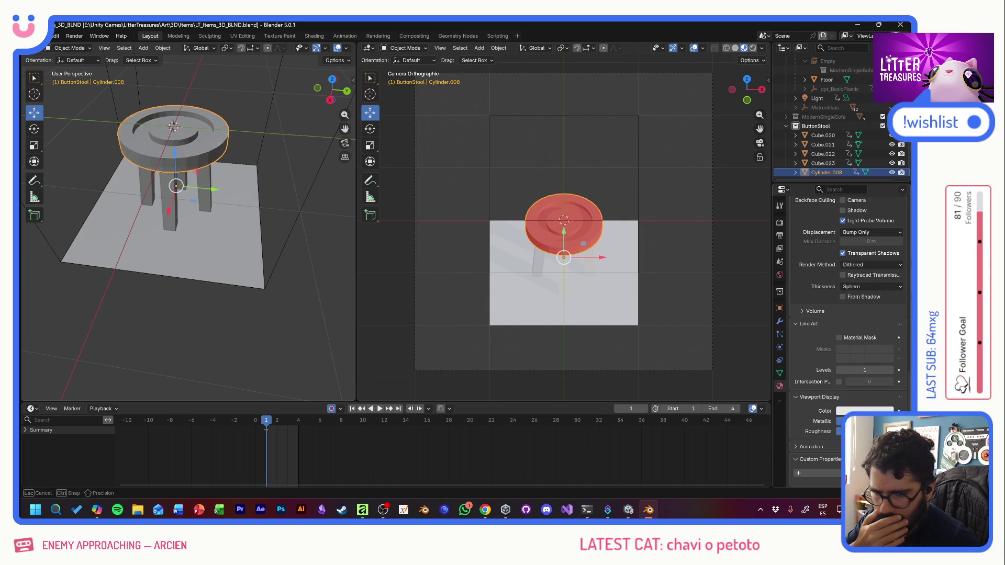
drag(839, 421, 829, 423)
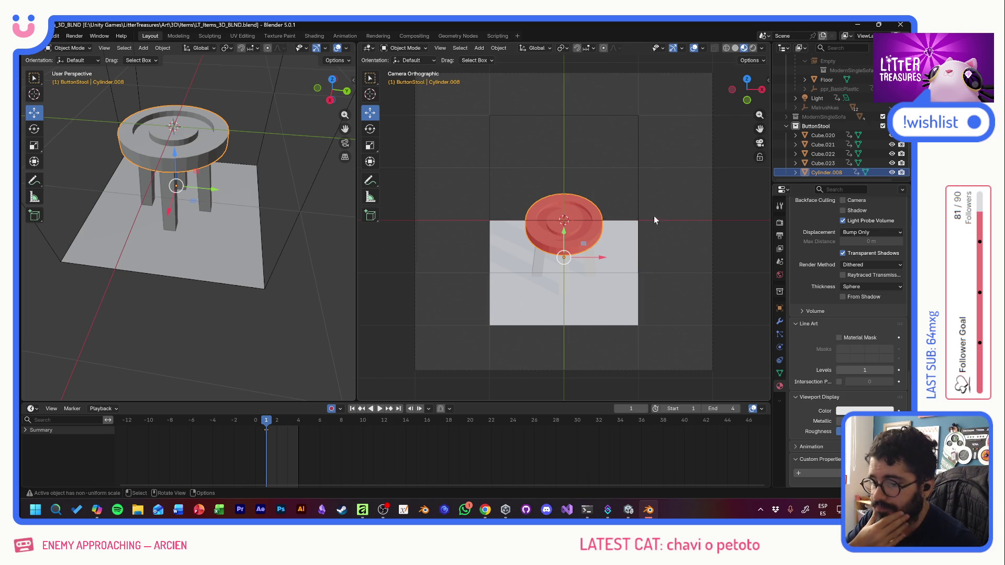
click(675, 185)
scroll(567, 259, up, 3)
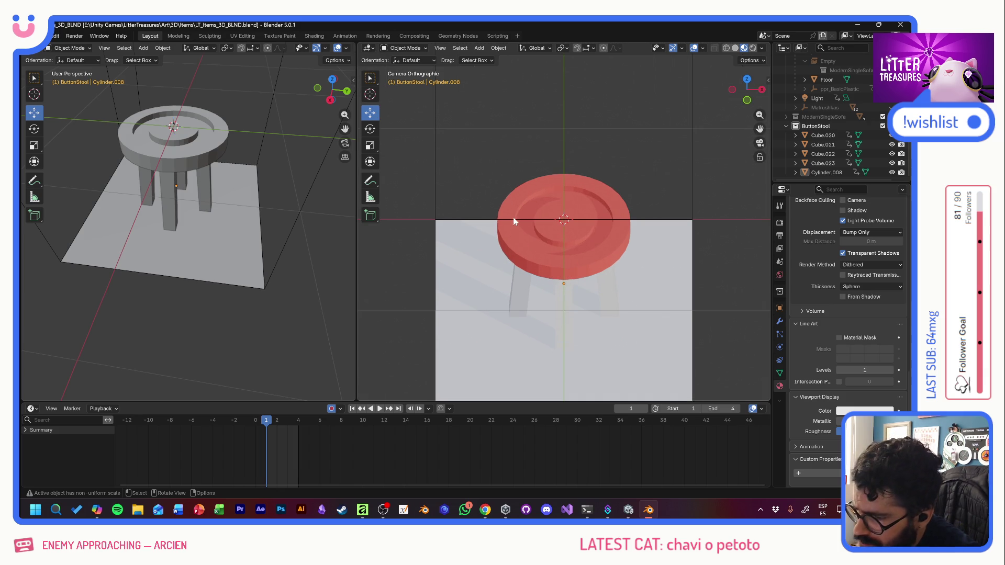
scroll(586, 249, down, 3)
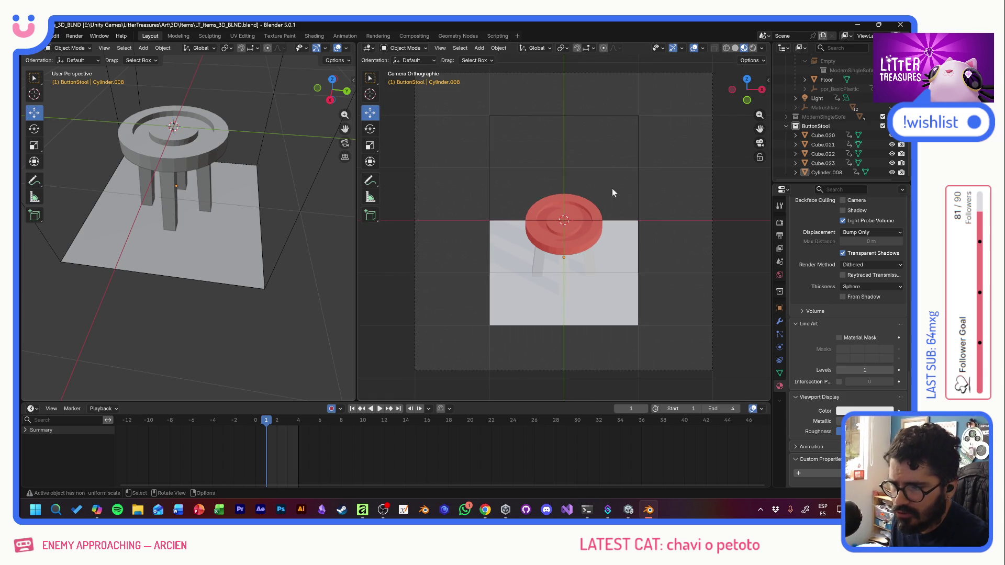
Step: Cycle rendered, material, wireframe and solid shading, reselect the seat and bring up Copilot
click(752, 48)
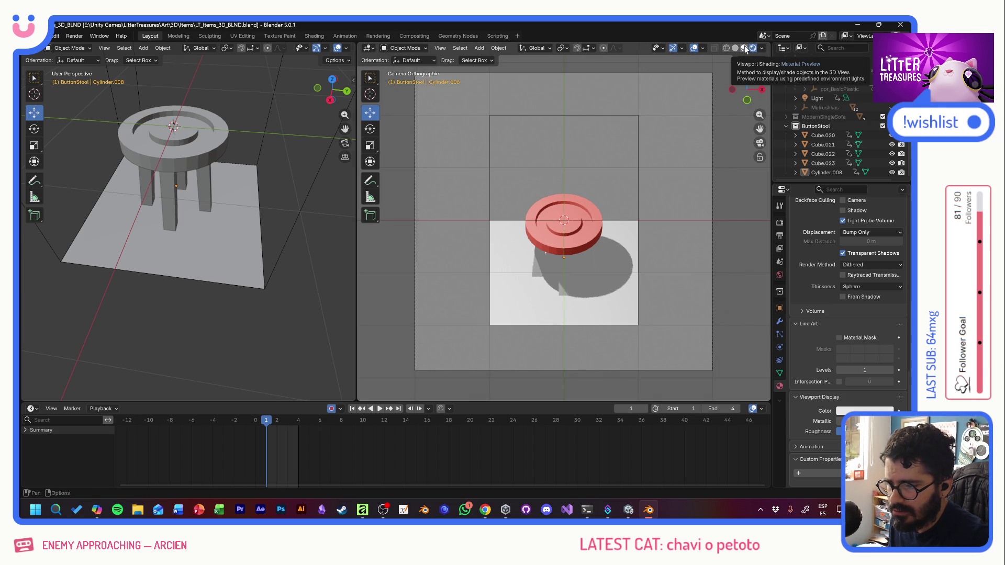
click(746, 48)
click(735, 50)
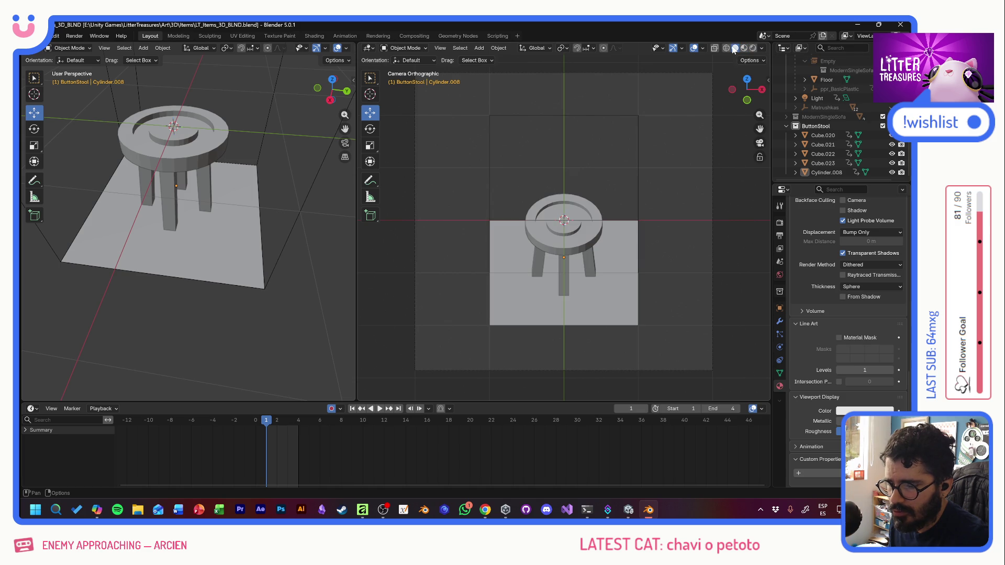
click(726, 47)
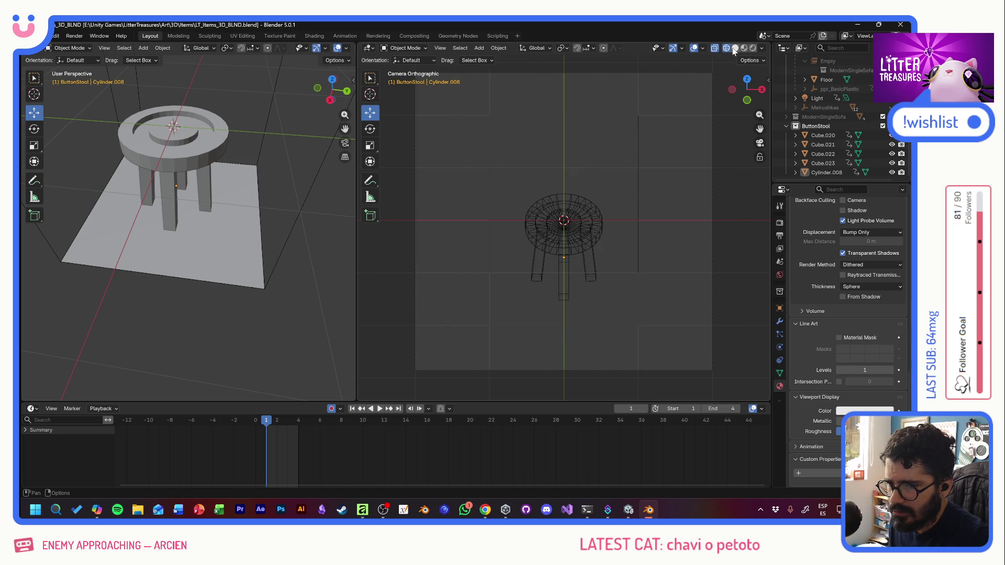
click(735, 48)
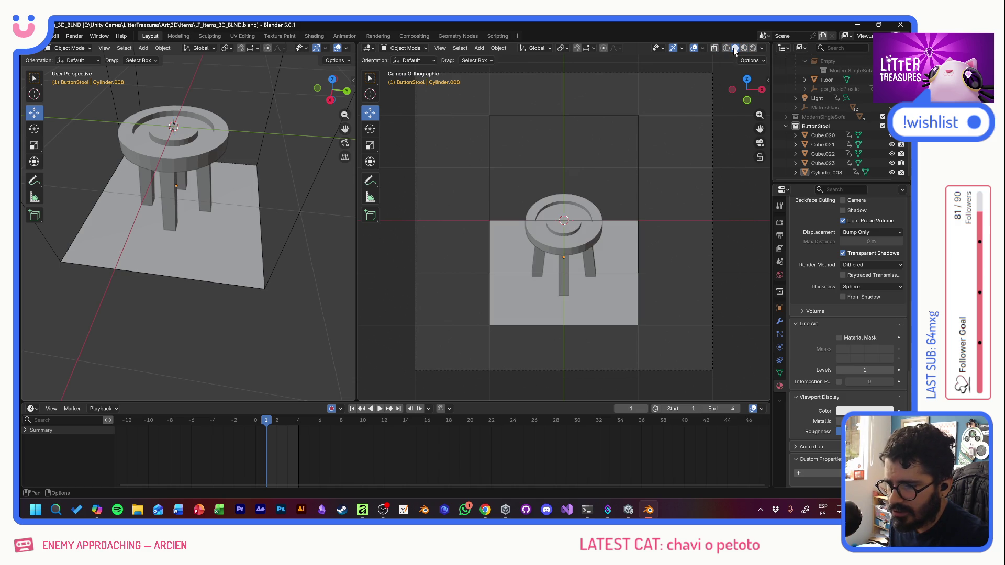
click(551, 243)
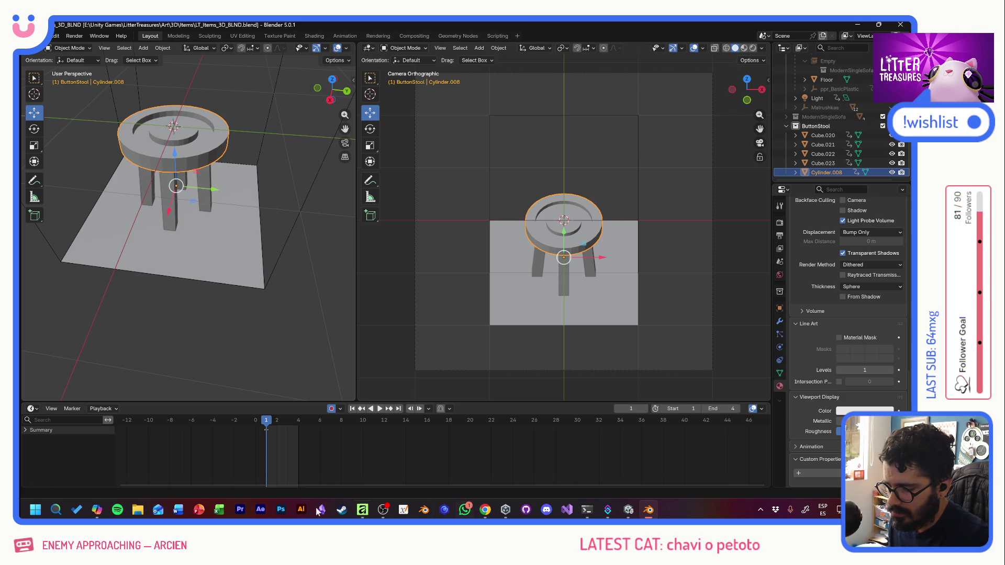
click(97, 510)
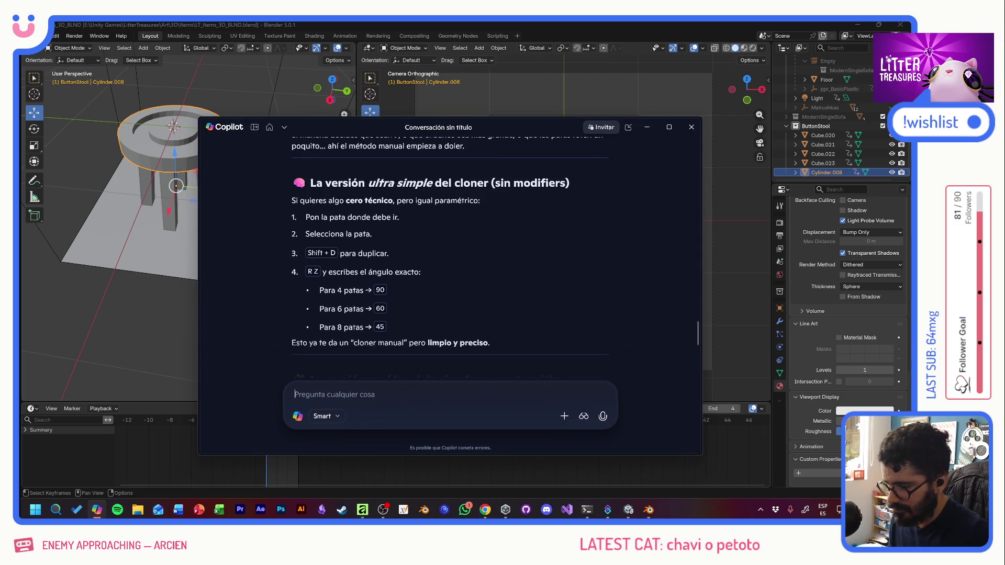
text(el greasepencil no me )
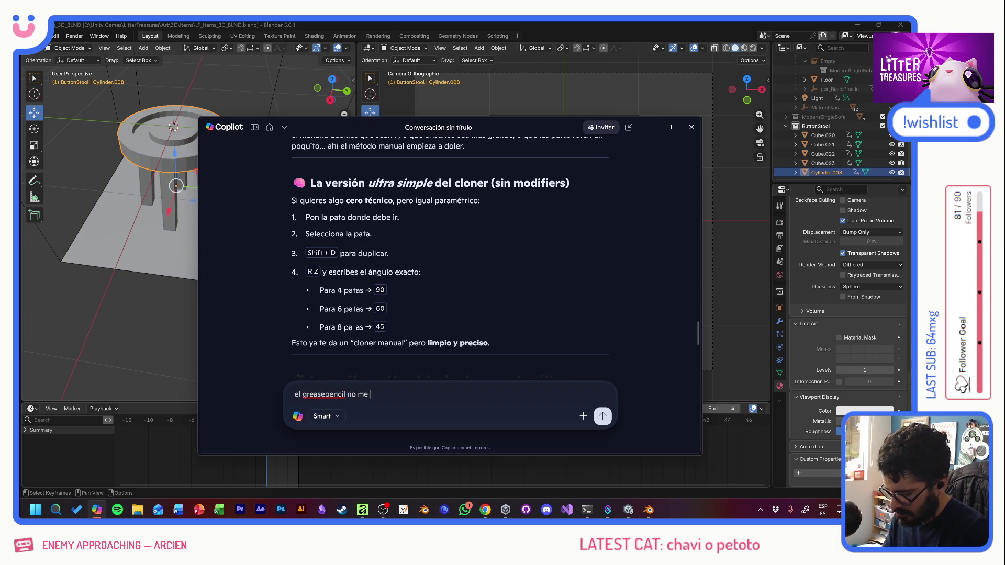
text(esta dibujando los e)
text(dges, solo int)
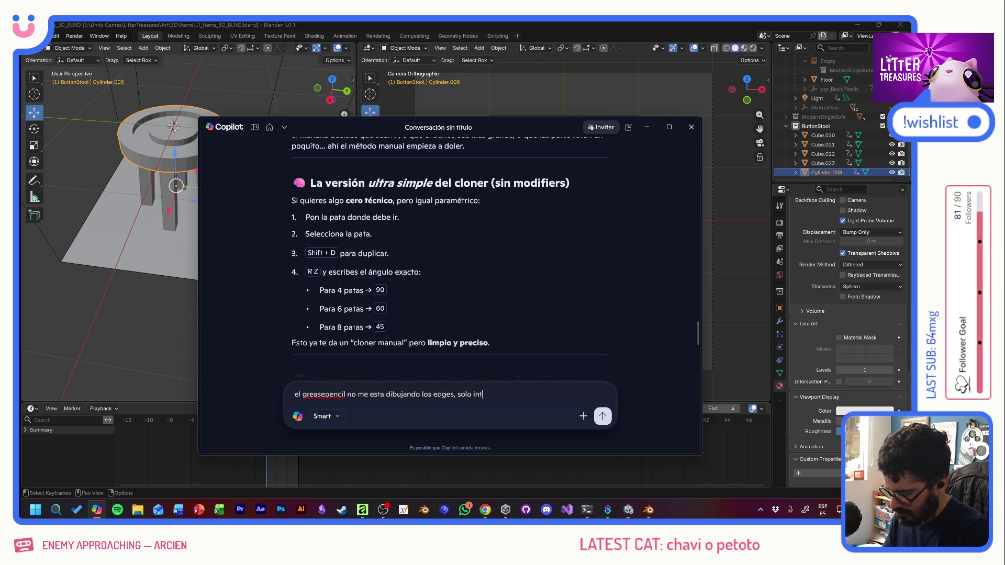
text(onde )
text( que)
Step: Send the Grease Pencil intersections question, read the drawing-plane answer and return to Blender
key(Return)
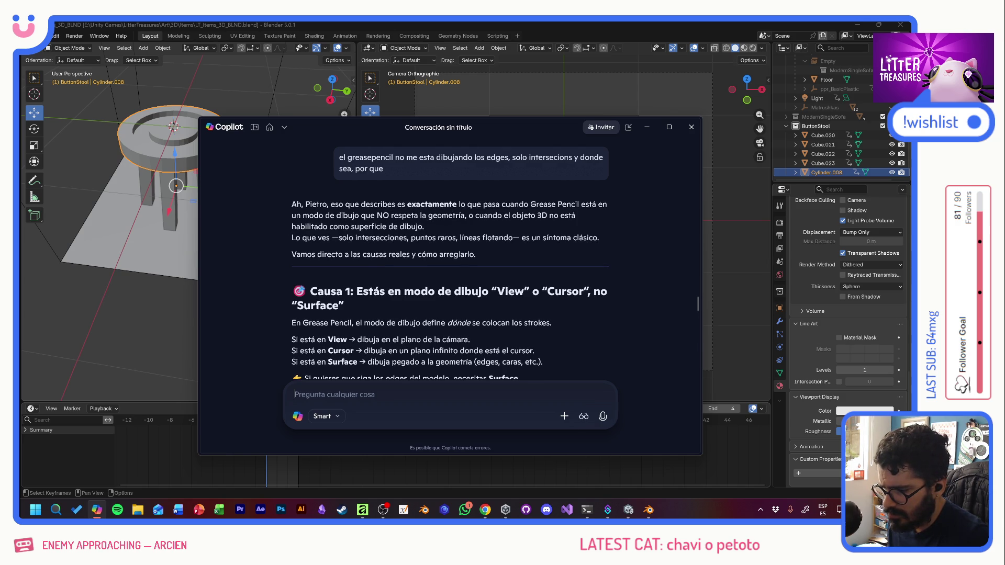
scroll(450, 259, down, 1)
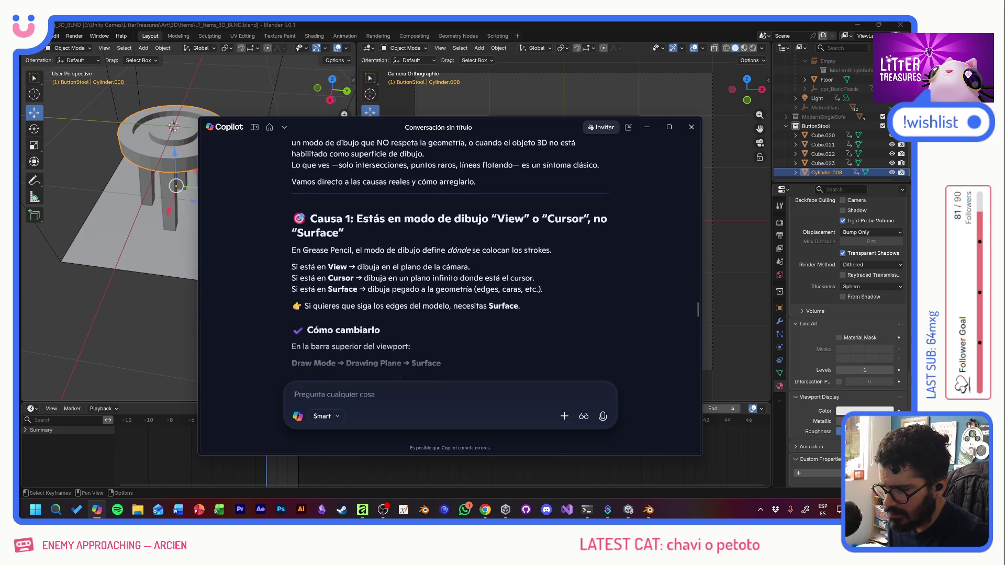
scroll(450, 254, down, 1)
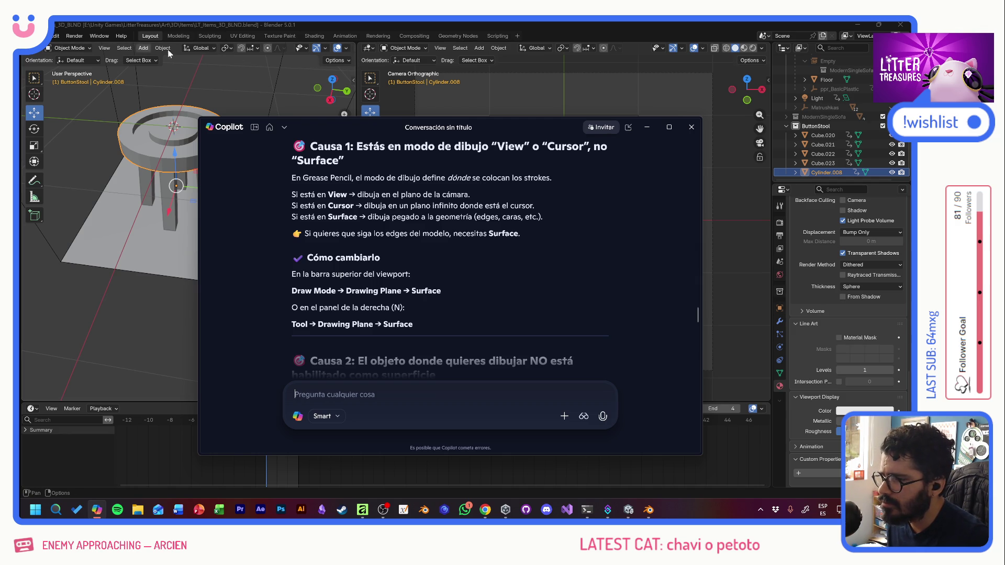
click(347, 61)
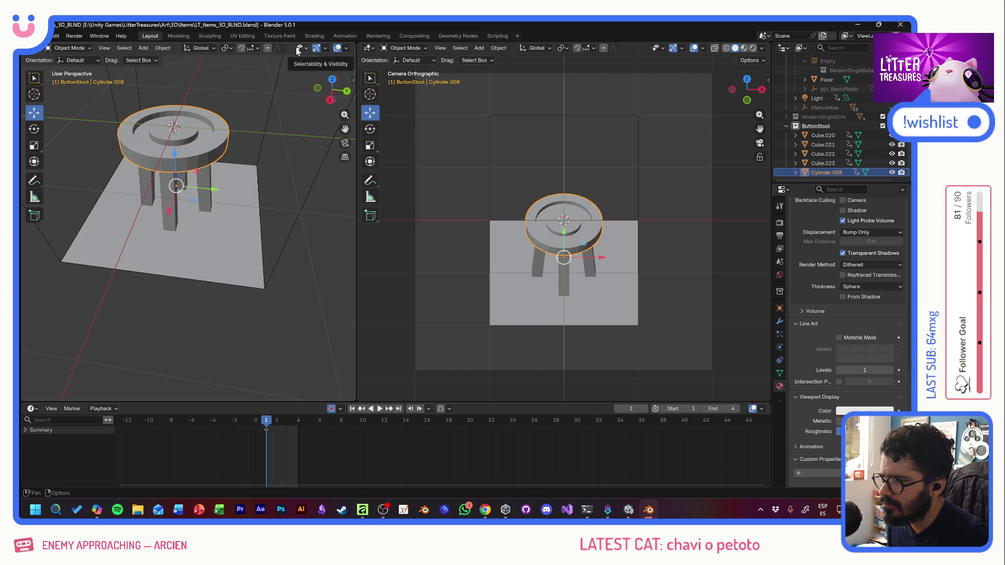
Step: Browse the Orientation, View, Mode and Editor Type menus without changing anything
click(203, 48)
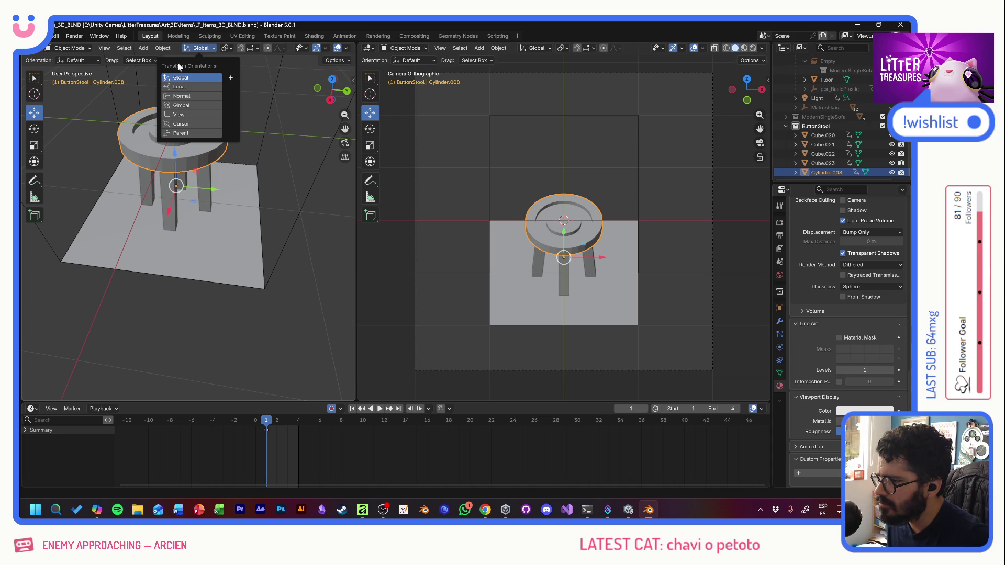
click(104, 48)
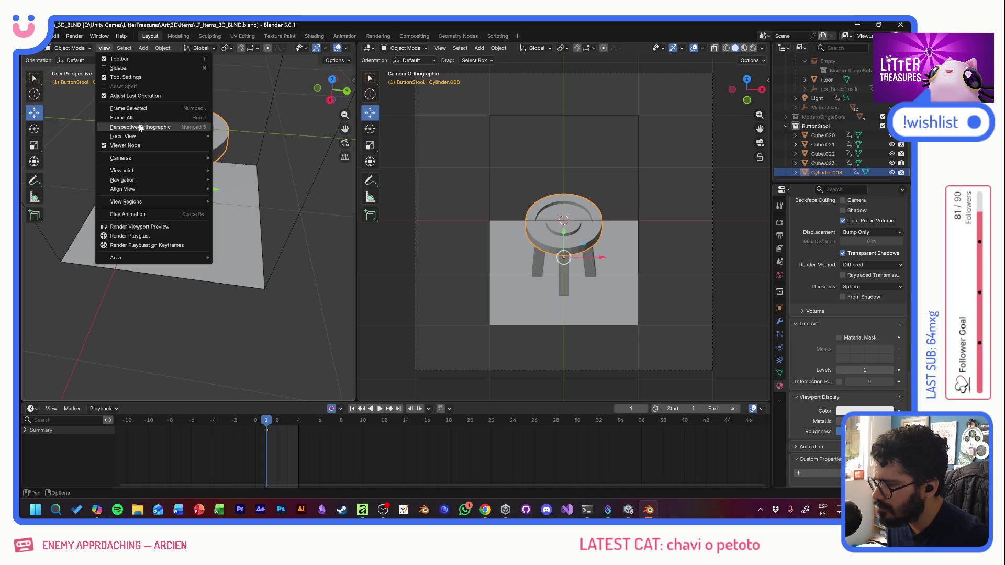
click(67, 57)
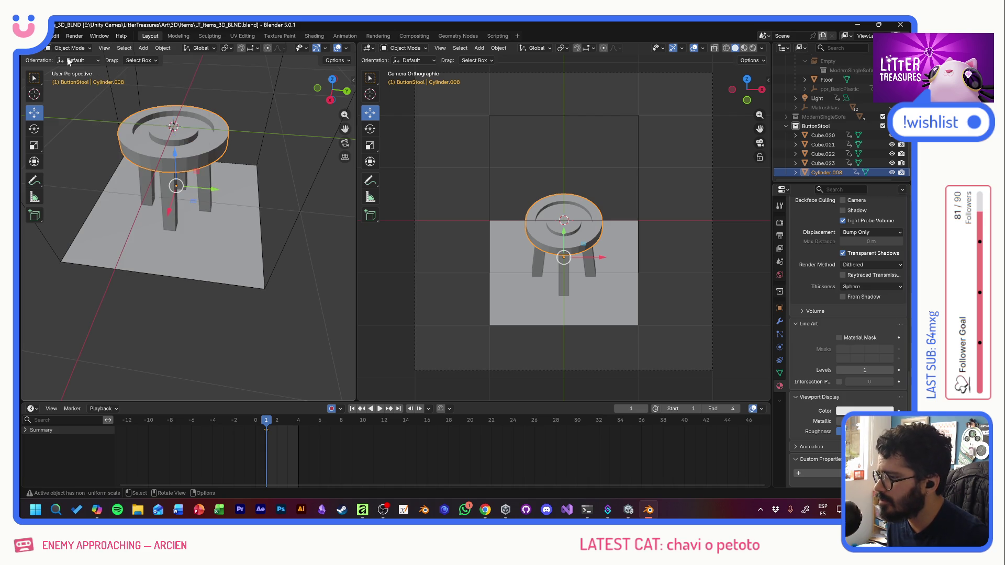
click(73, 49)
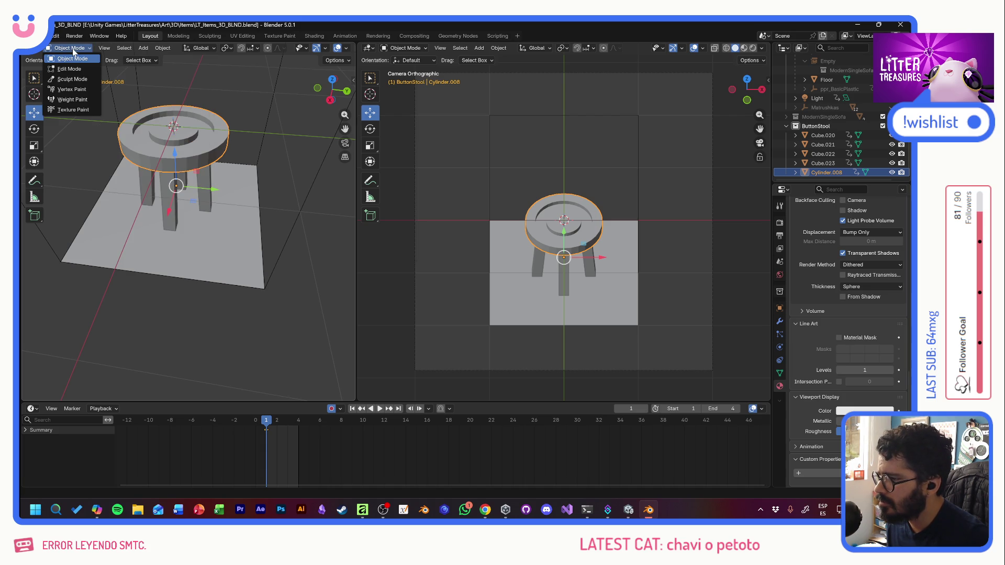
click(72, 51)
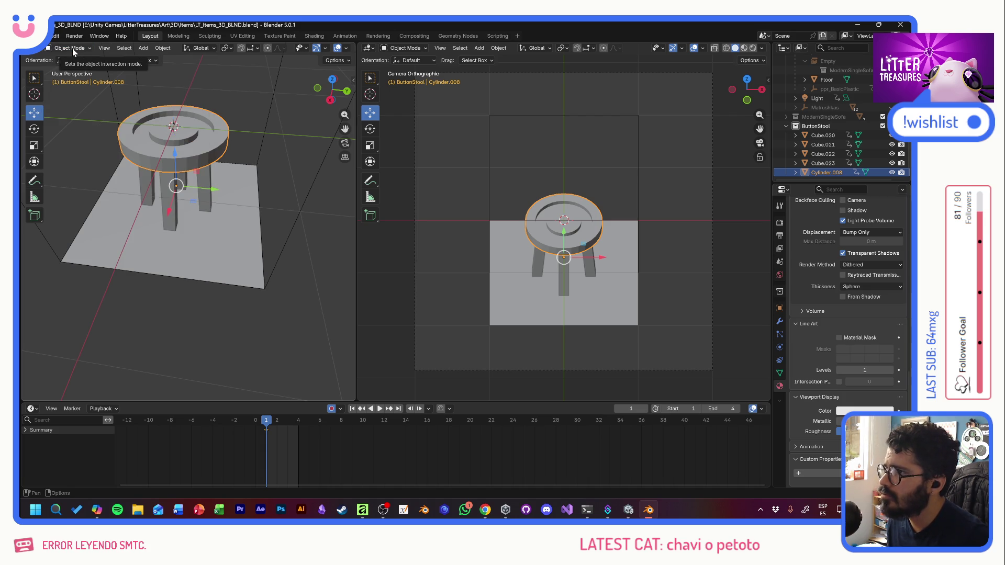
click(33, 48)
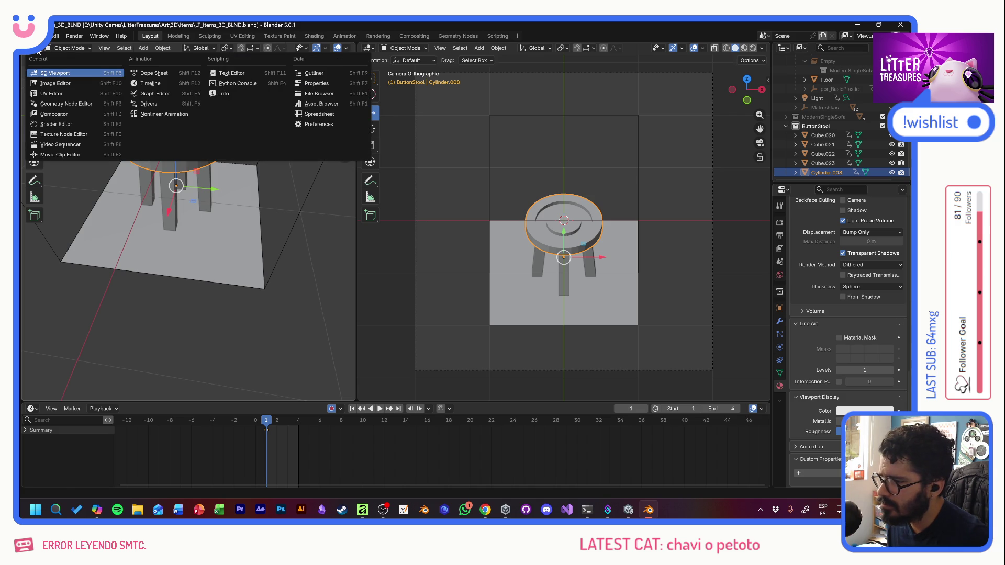
key(Escape)
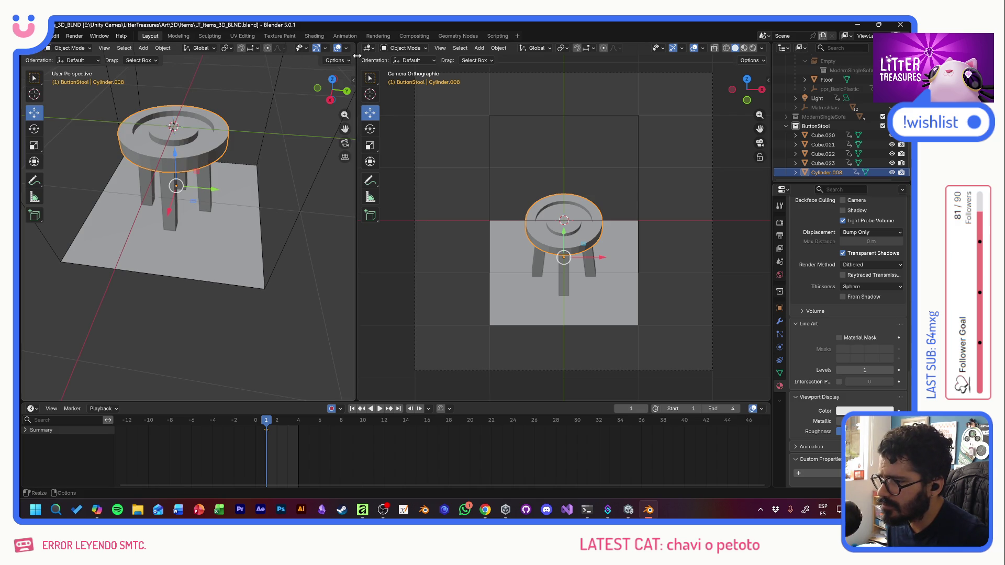
Step: Widen the left viewport, check its shading, narrow it back and switch to the Copilot chat
drag(356, 56, 478, 55)
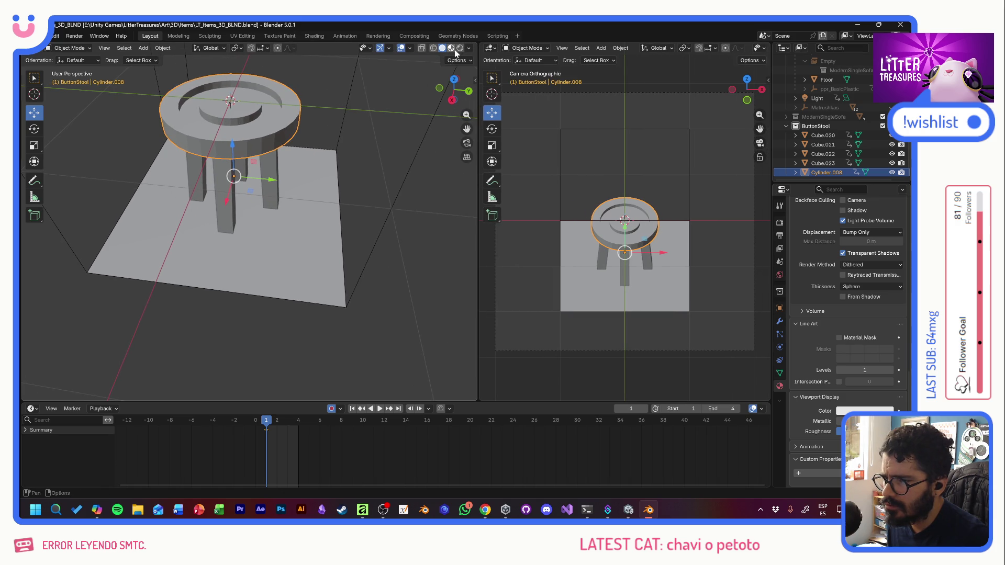
click(453, 50)
click(443, 49)
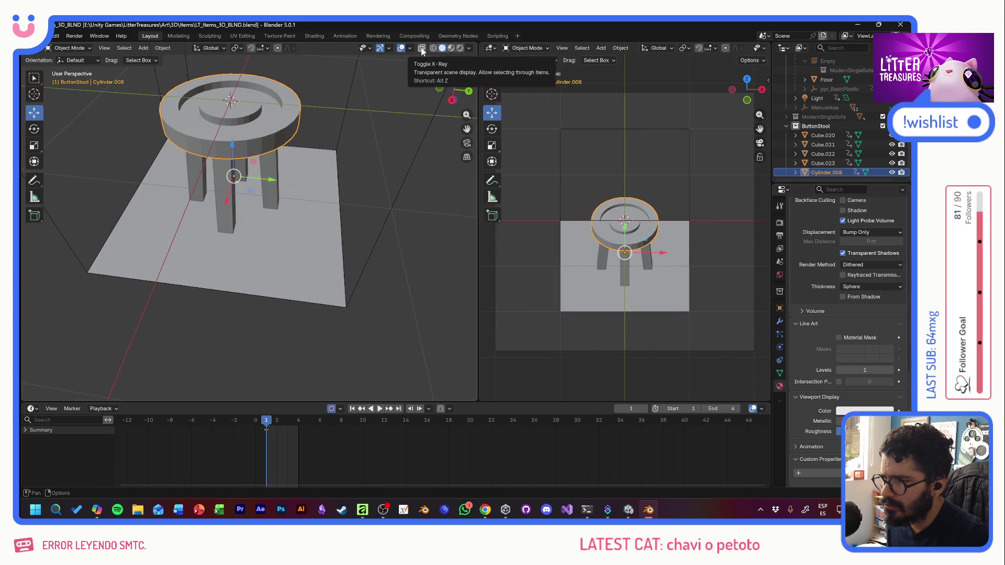
click(469, 49)
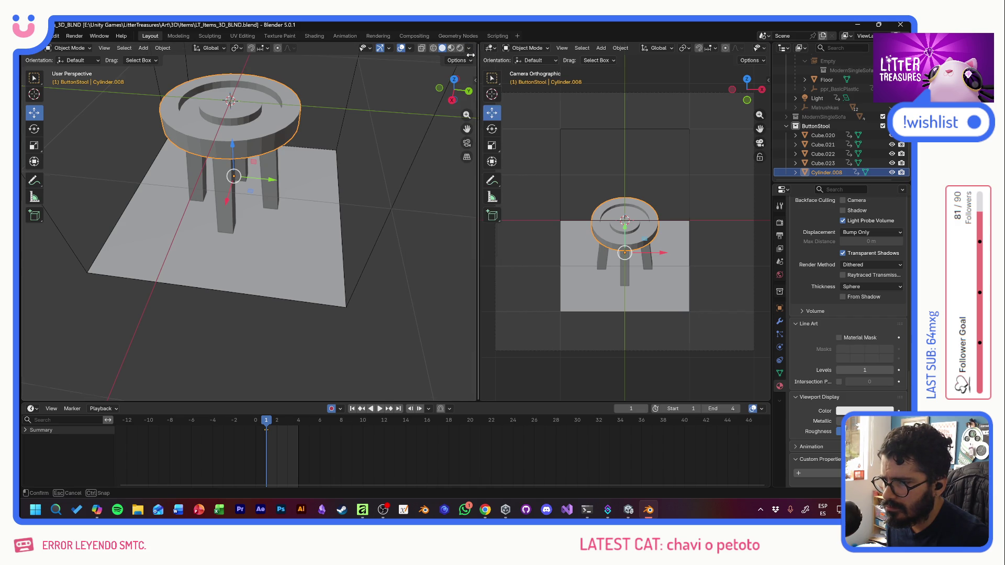
drag(479, 72, 380, 74)
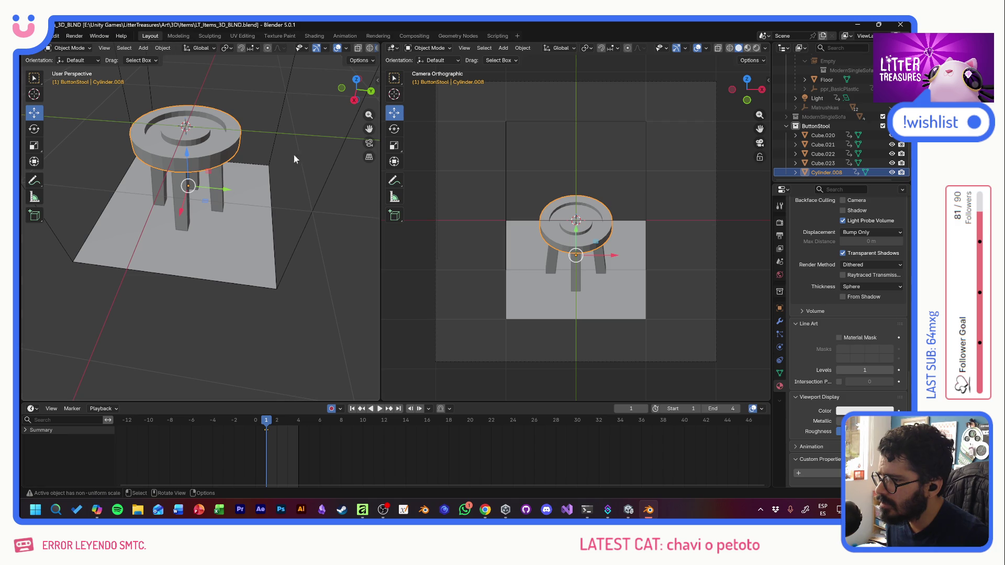
click(164, 49)
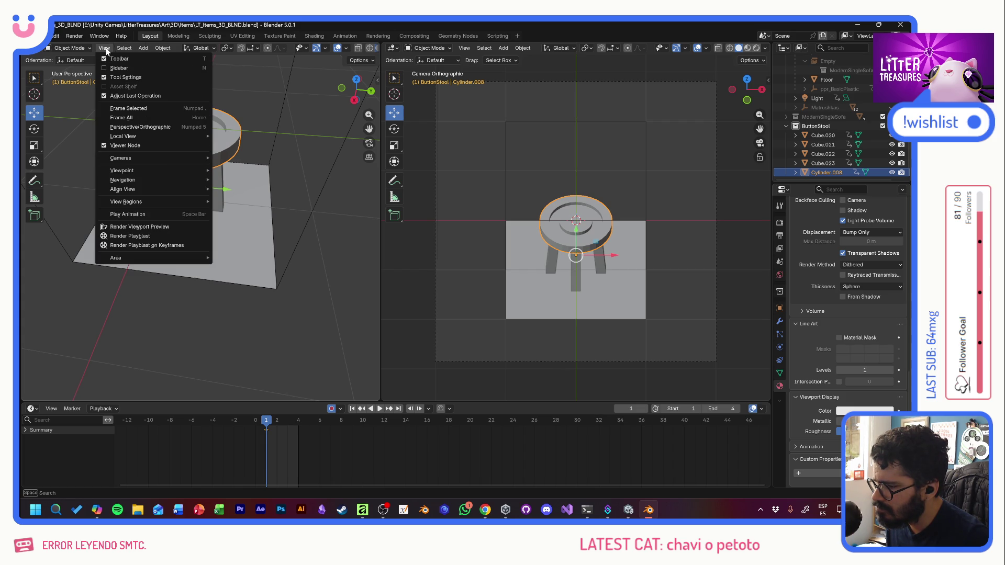
key(alt+Tab)
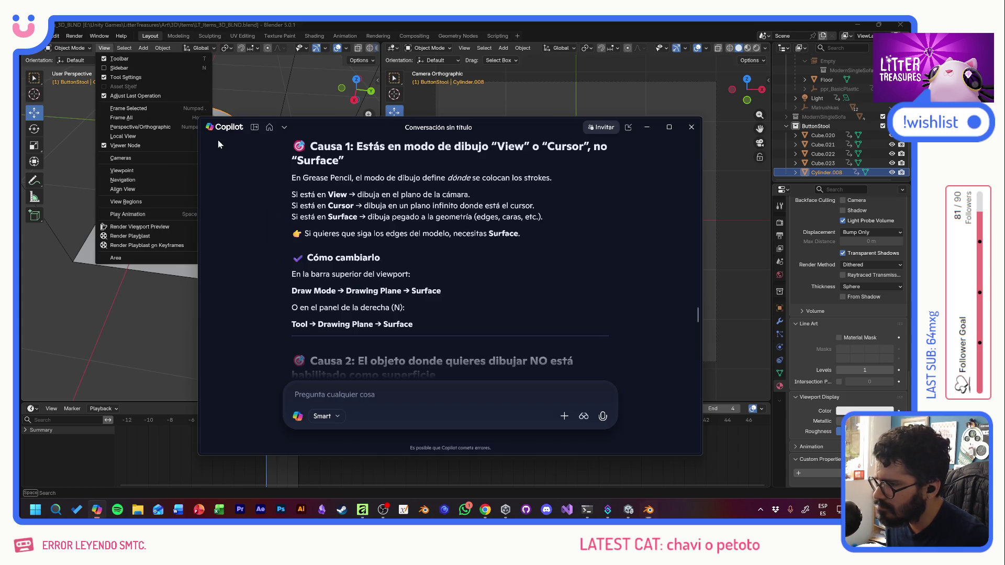
text(no hay draw mode)
Step: Send 'no hay draw mode' and the capitalised CREATE OUTLINE question, then return to Blender
key(Return)
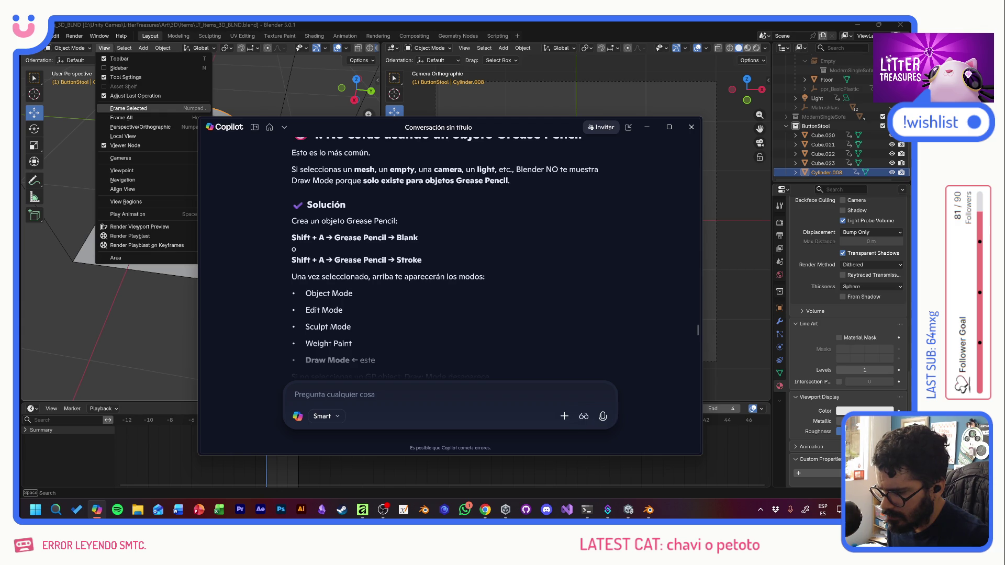
scroll(449, 259, down, 1)
scroll(449, 259, down, 2)
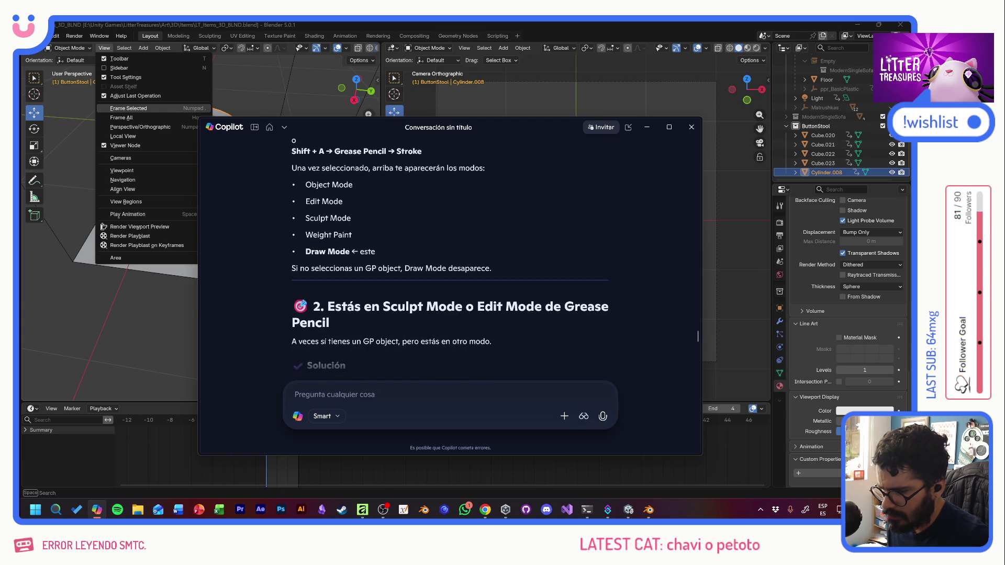
scroll(450, 260, down, 1)
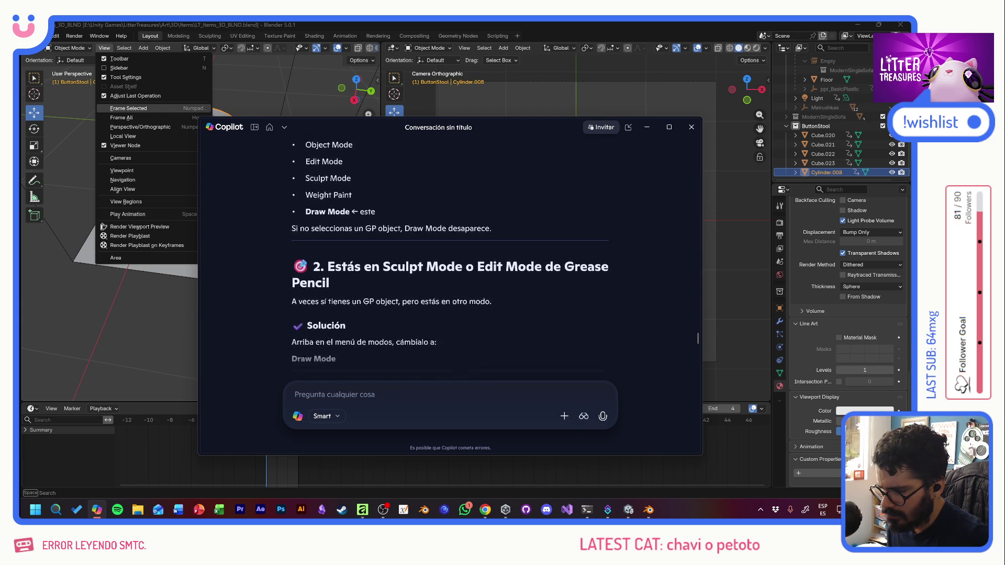
scroll(449, 259, down, 2)
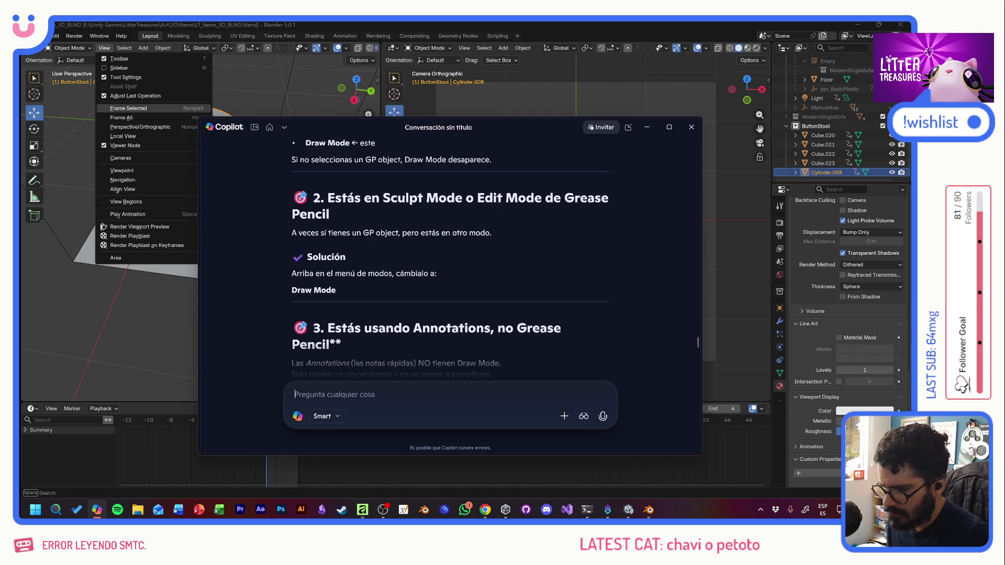
text(osea como agarro mi mesh)
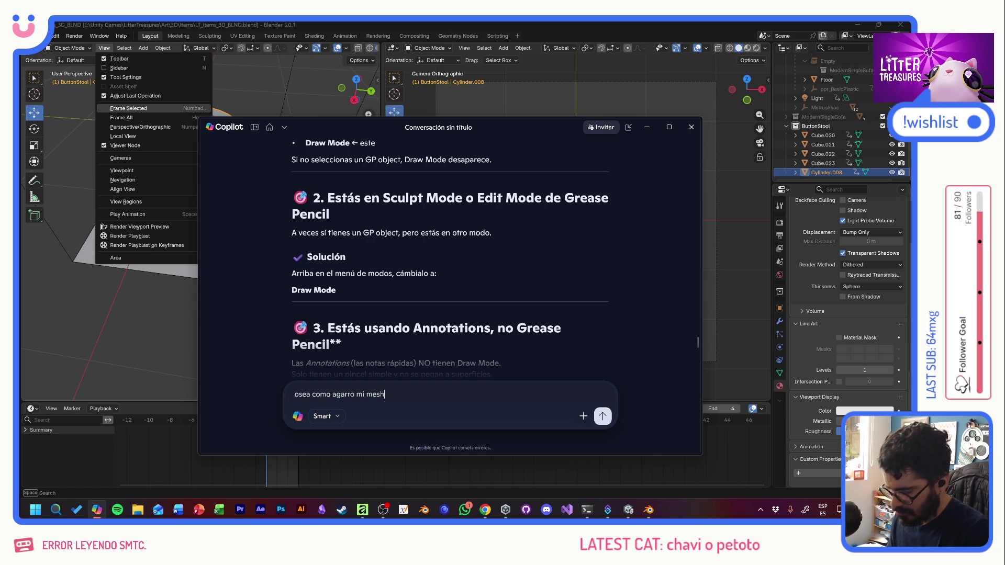
text(, mi cilindro, y le digo)
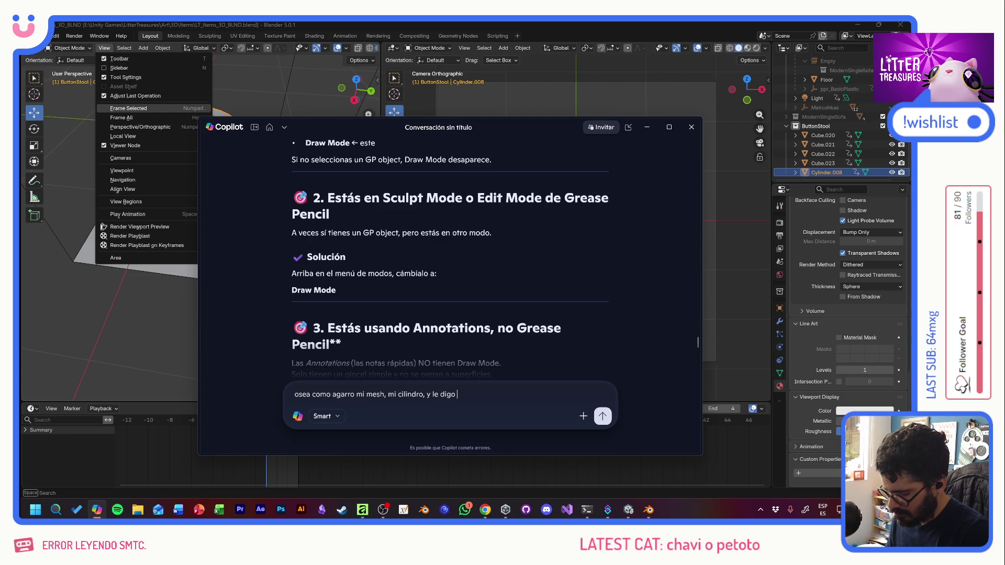
key(Caps_Lock)
text(CREATE OUTLINE)
key(Caps_Lock)
key(Return)
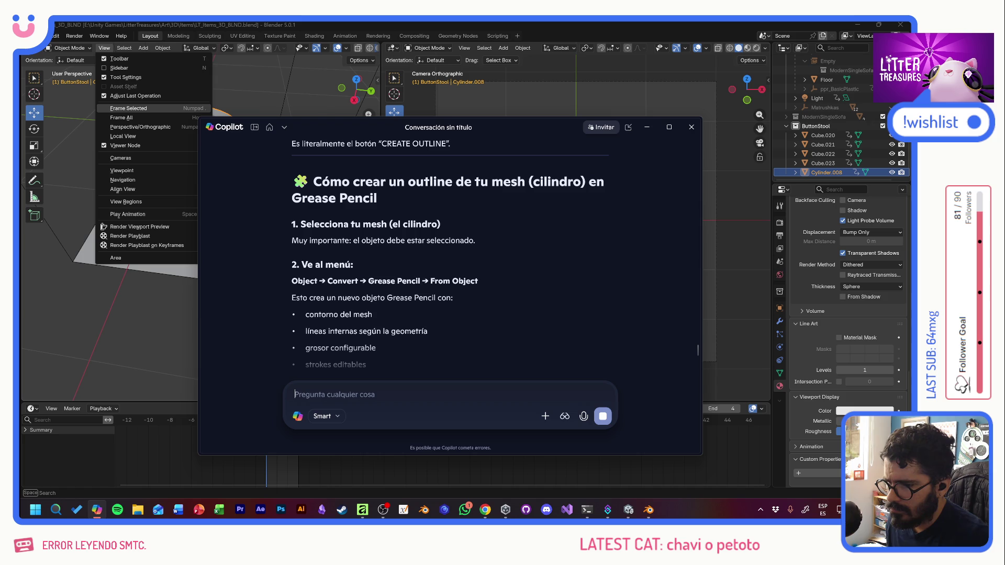
click(818, 173)
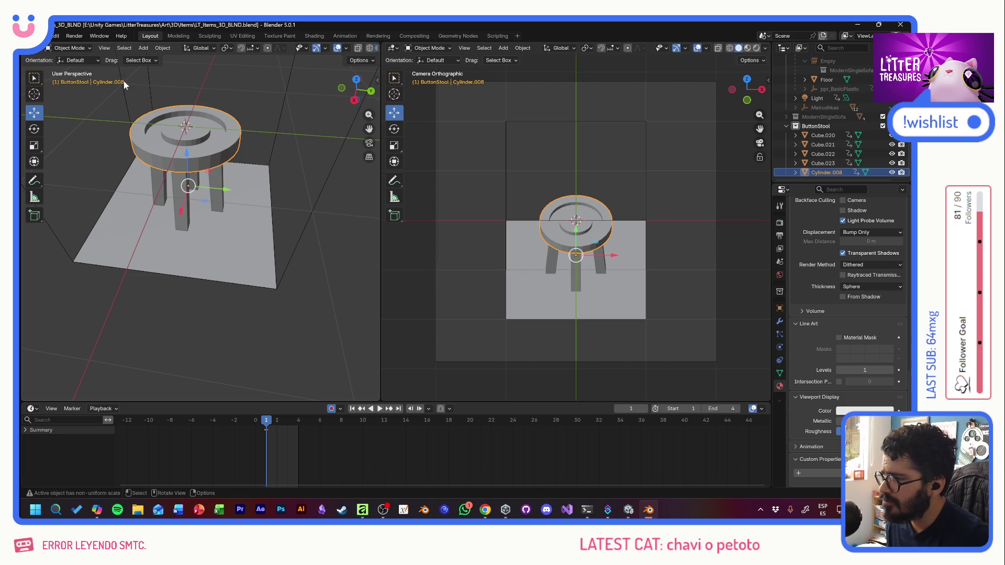
Step: Convert the cylinder seat to Grease Pencil and raise Stroke Offset to 0.5 m
click(162, 49)
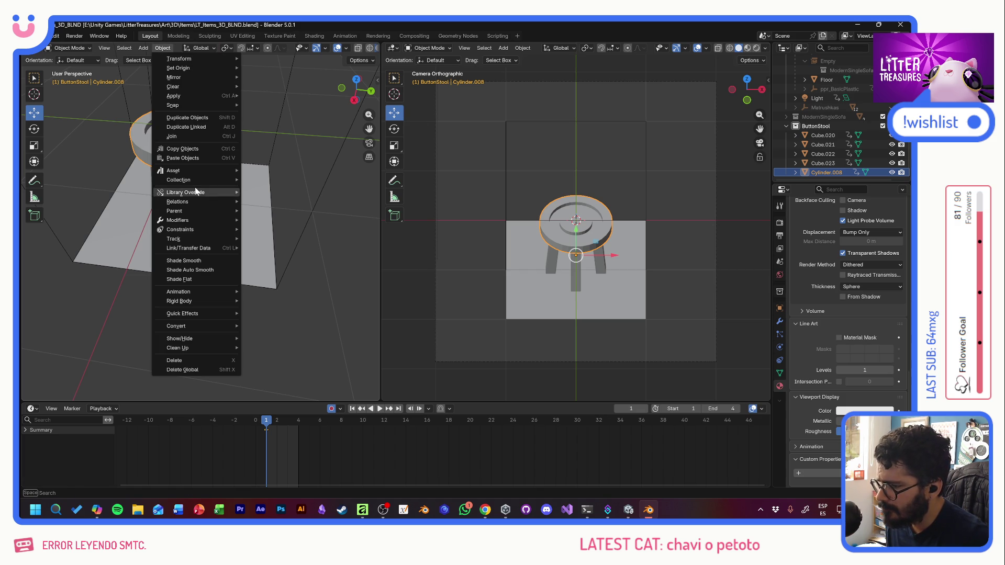
mouse_move(178, 326)
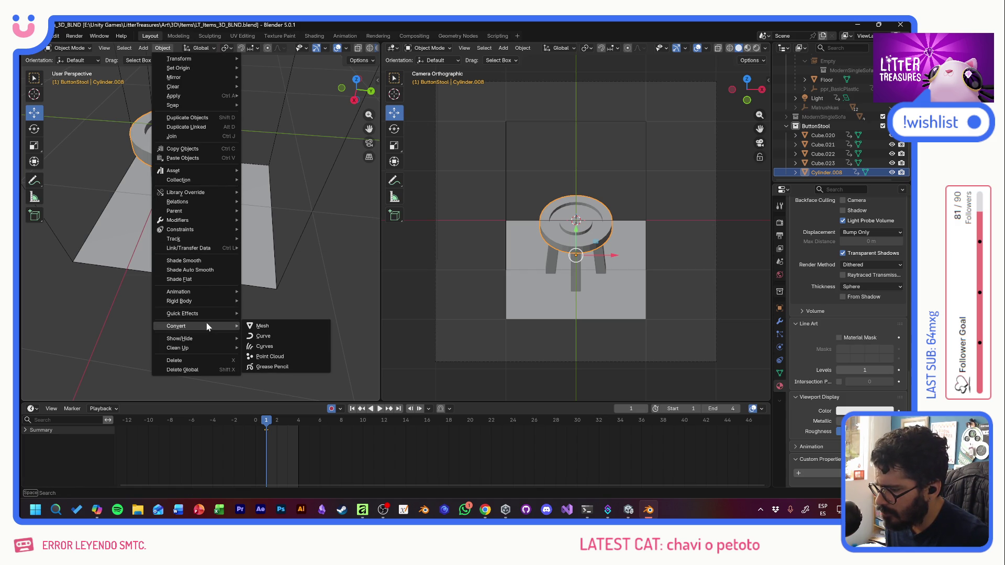
click(268, 366)
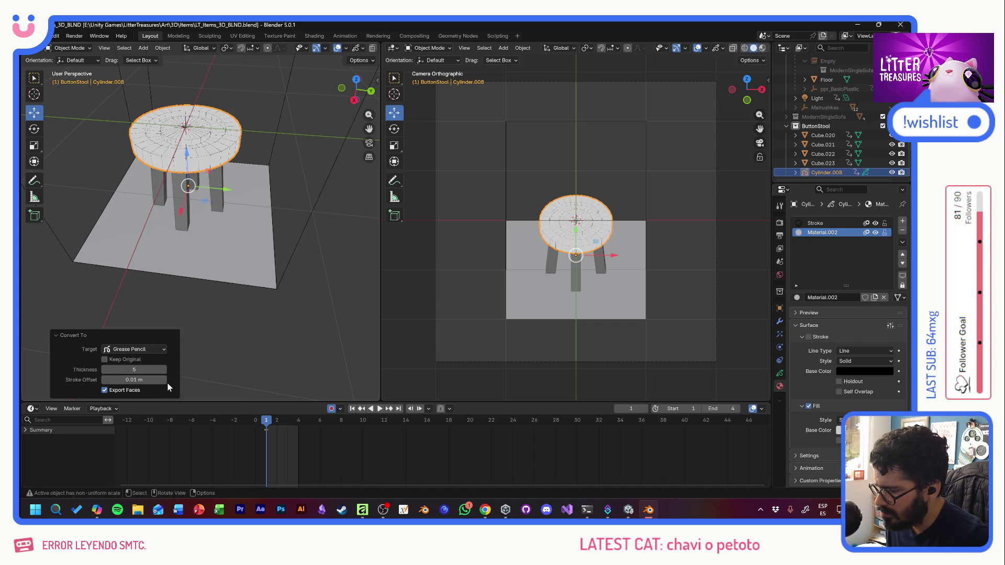
mouse_move(153, 380)
mouse_down()
mouse_move(189, 381)
mouse_move(141, 380)
mouse_up()
Step: Undo the conversion, check Copilot's reply and return to the scene
key(ctrl+z)
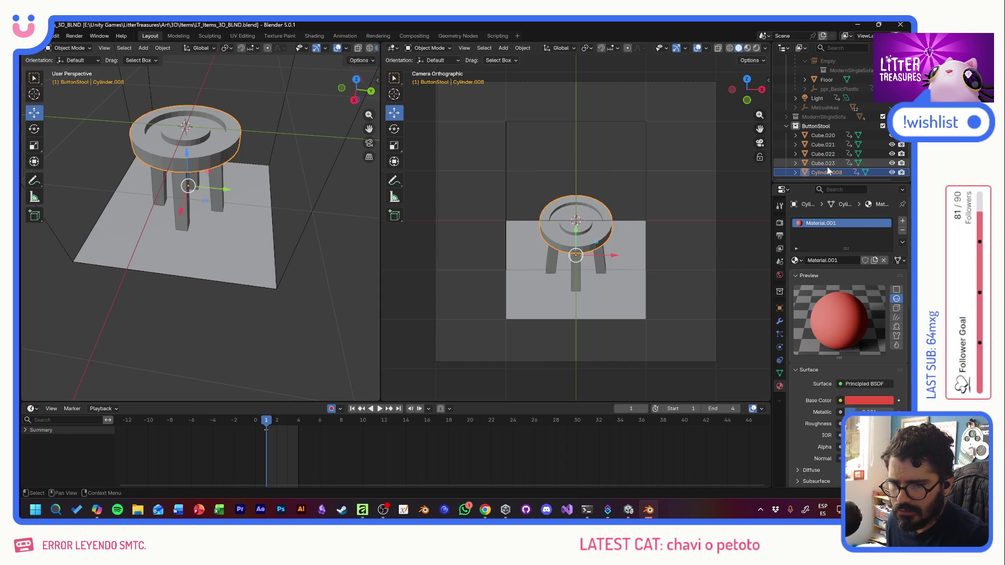
key(alt+Tab)
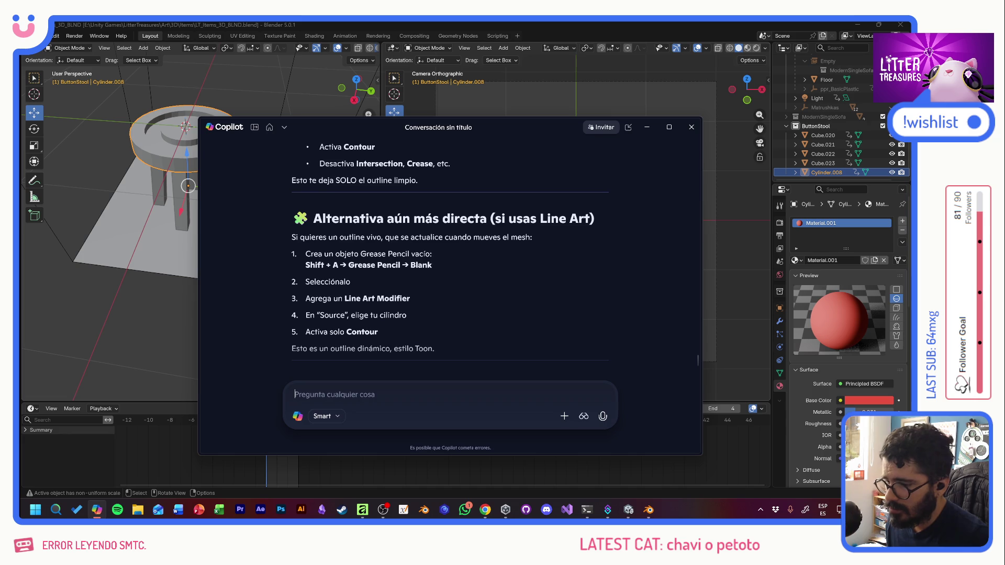
click(775, 214)
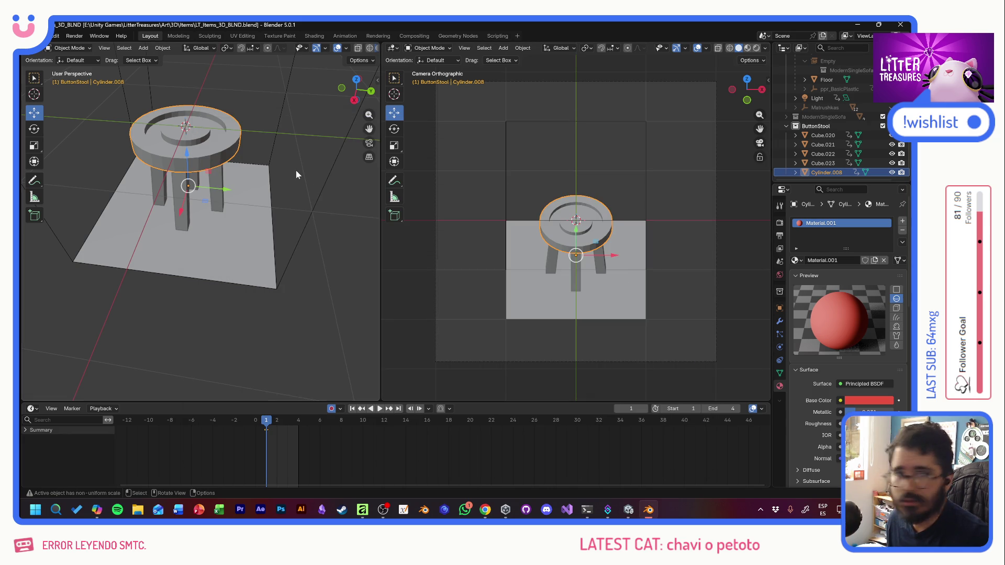
Step: Add a Grease Pencil Object Line Art for the active Cylinder.008 seat
click(100, 35)
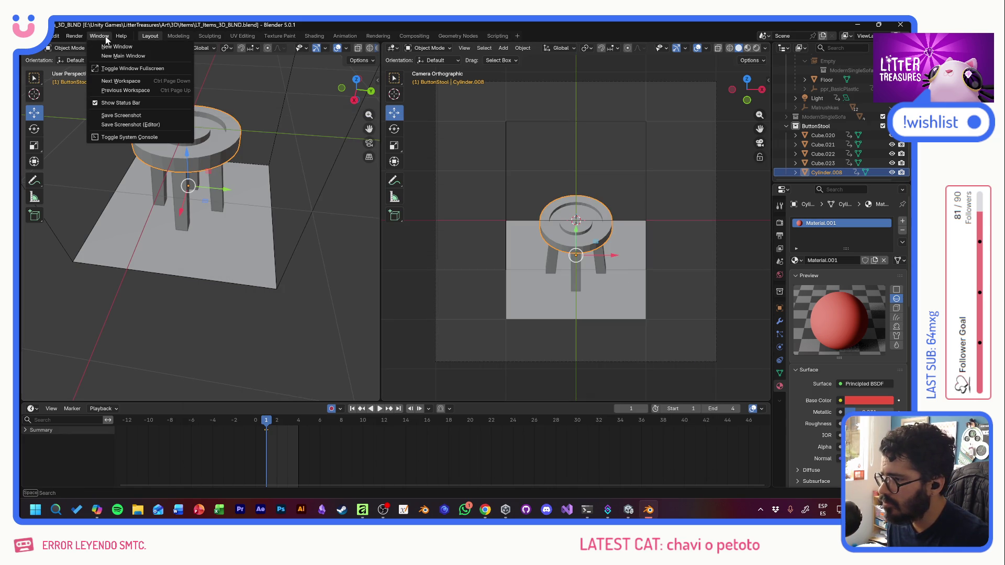
click(106, 38)
click(142, 48)
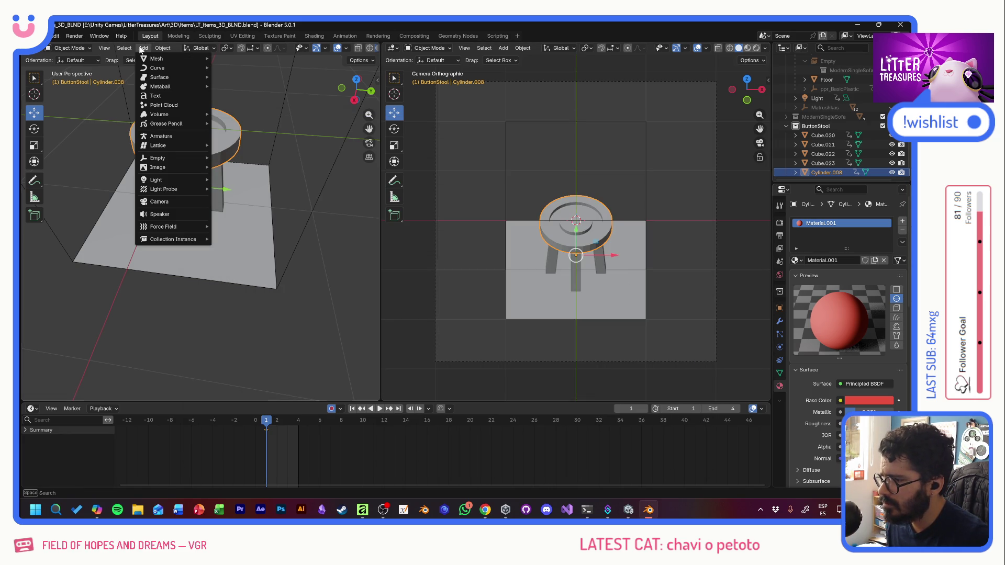
mouse_move(167, 124)
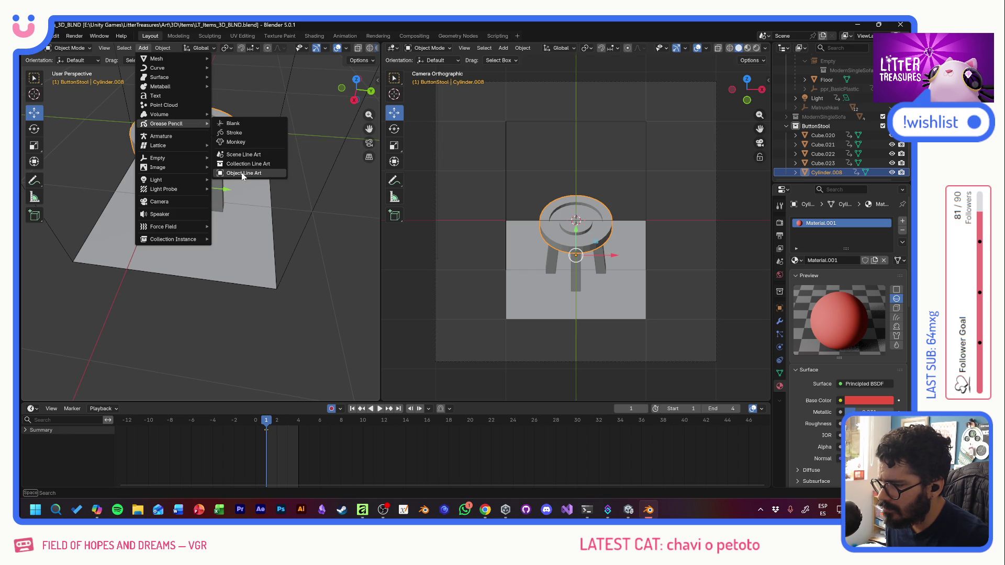
click(242, 174)
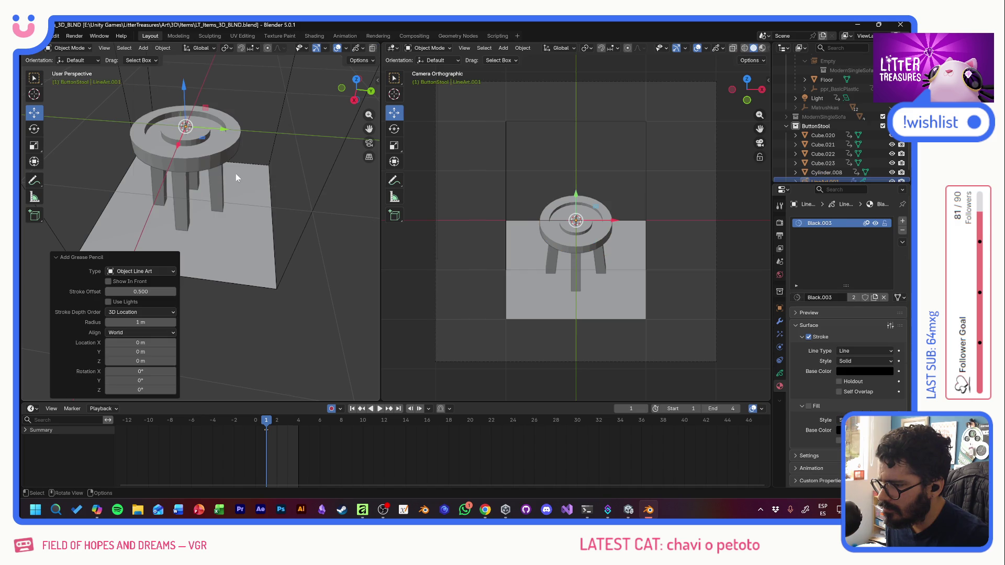
scroll(837, 157, down, 1)
Step: In the outliner, collapse Cylinder.008 and select and expand the new LineArt.001
click(837, 163)
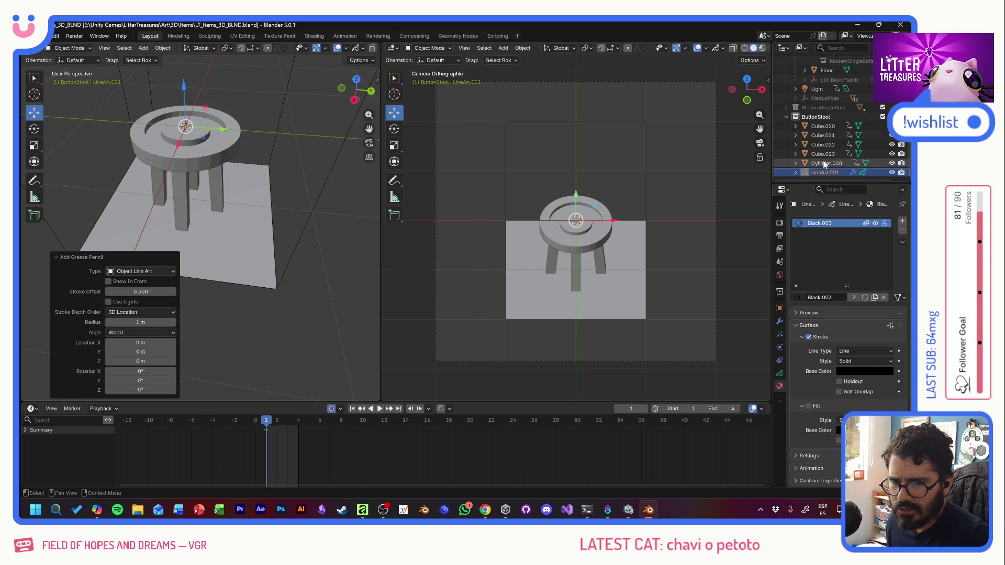
right_click(822, 165)
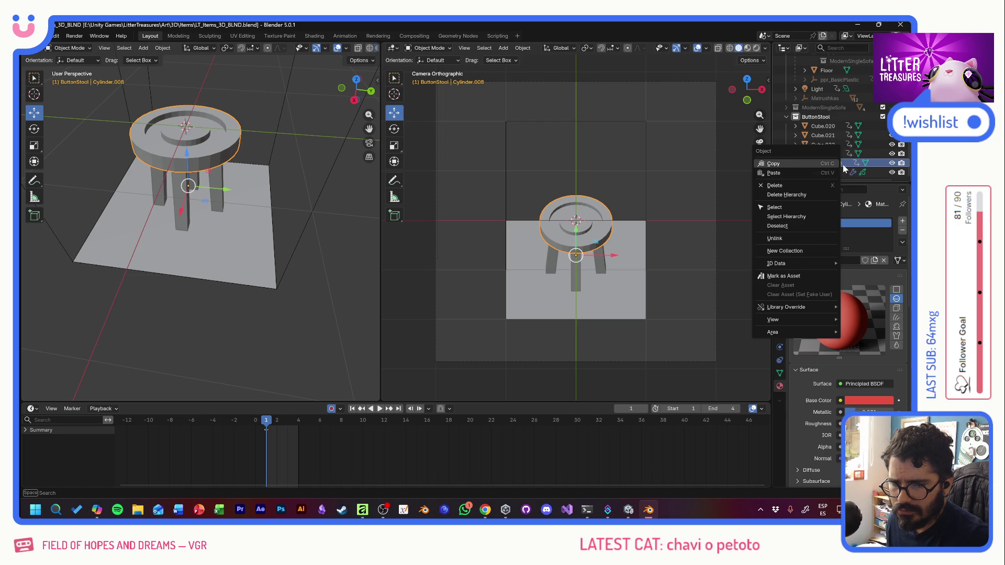
click(847, 165)
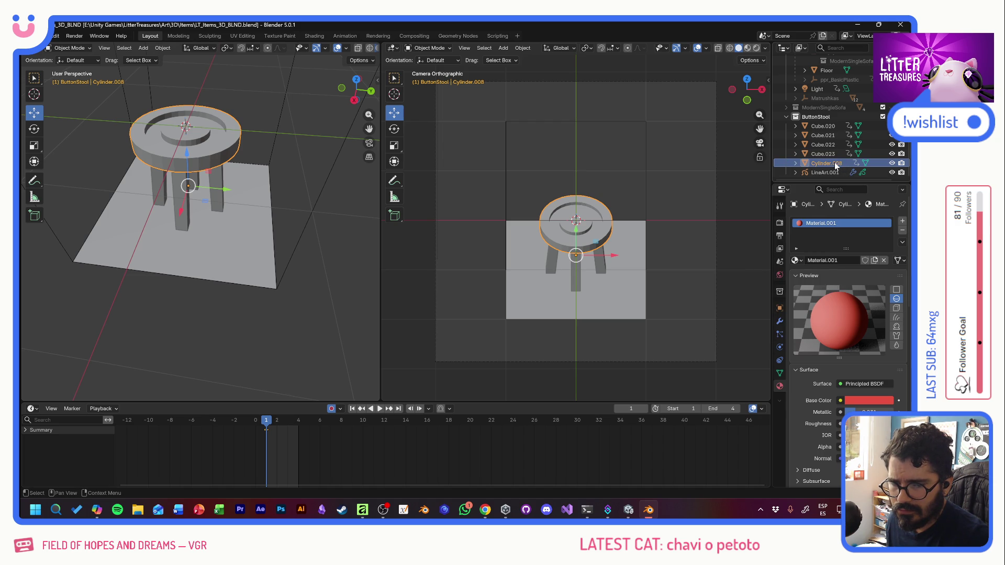
scroll(795, 164, down, 1)
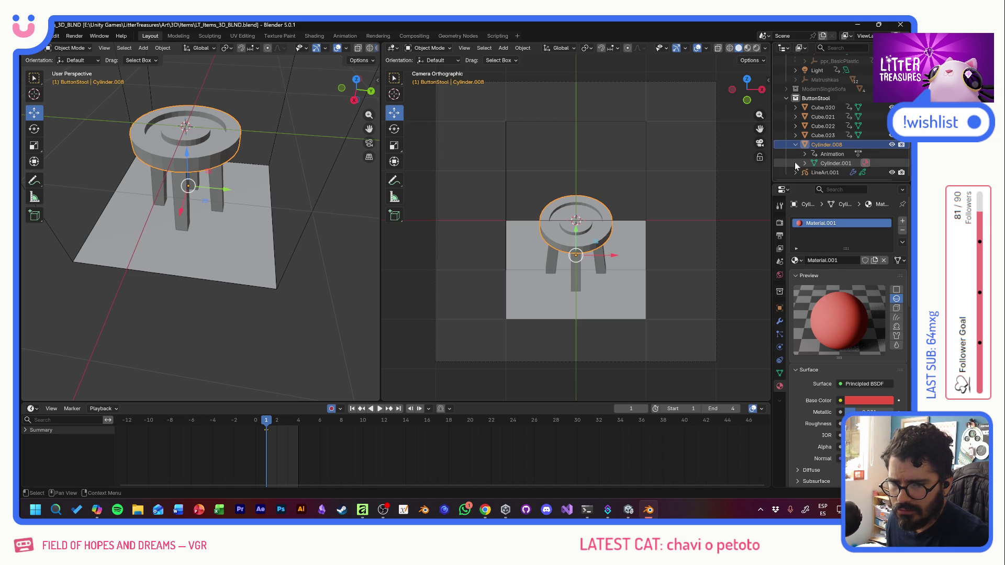
click(796, 145)
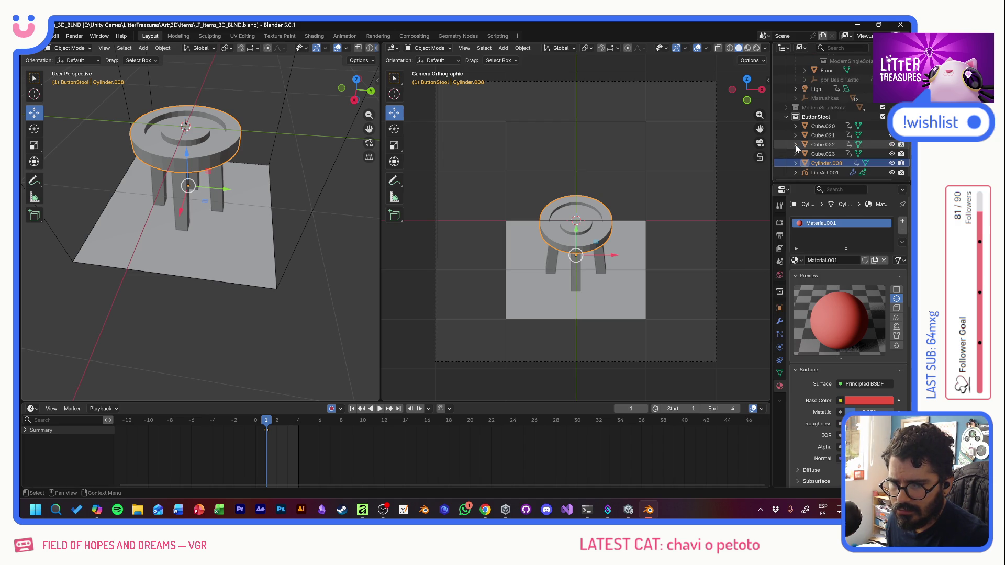
click(814, 172)
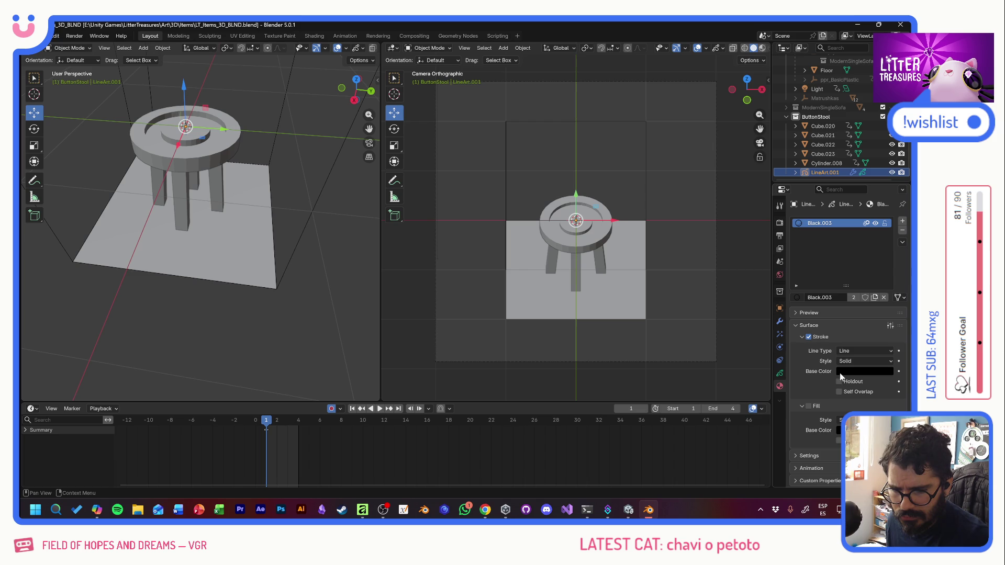
click(794, 171)
scroll(817, 165, down, 1)
Step: Reveal LineArt.001's Lineart modifier tracing Cylinder.008 with Black.003 at 0.002 radius
click(832, 172)
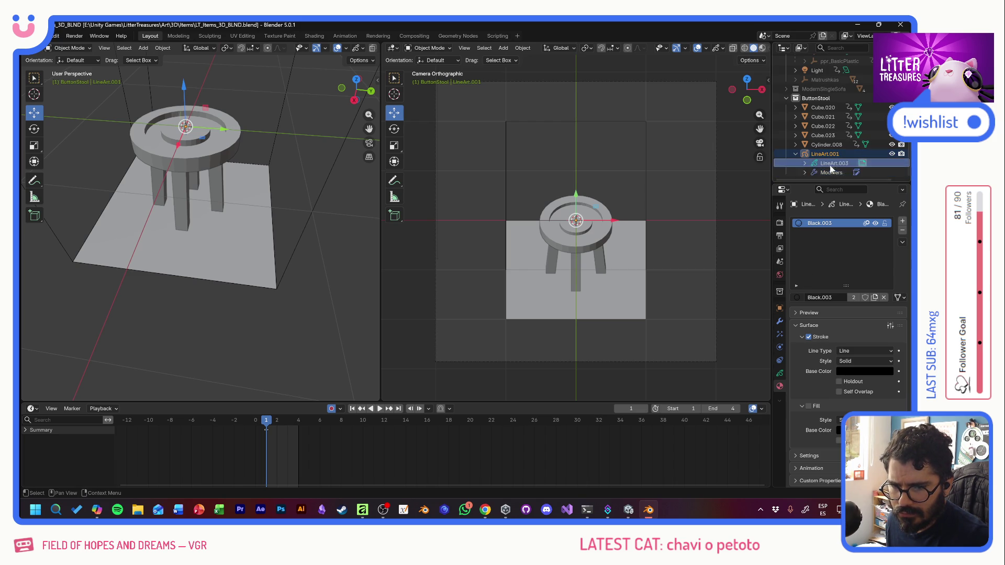
double_click(830, 173)
click(806, 173)
scroll(817, 170, down, 1)
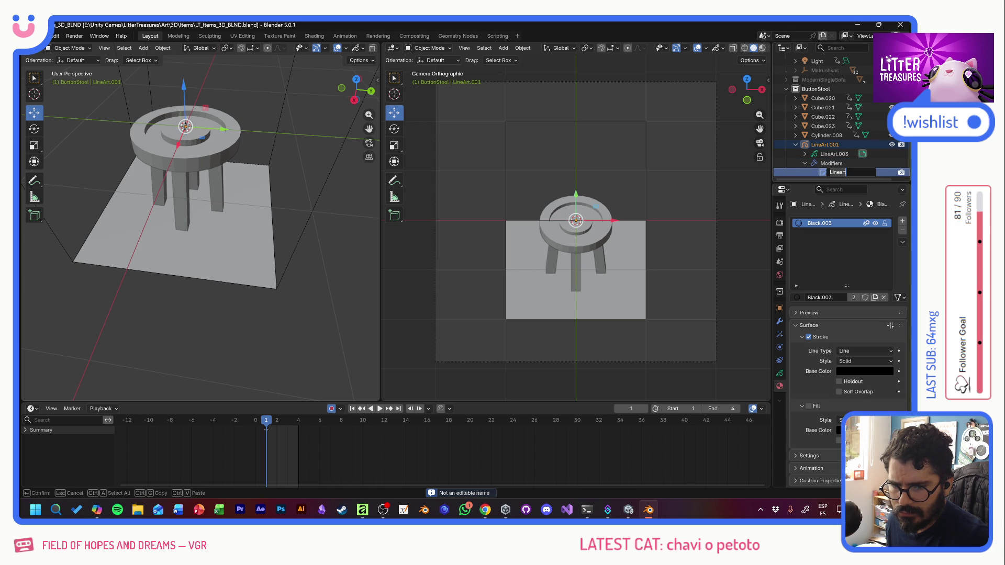
click(825, 172)
Step: Select the Cylinder.008 seat to show its empty modifier list
click(821, 145)
click(824, 135)
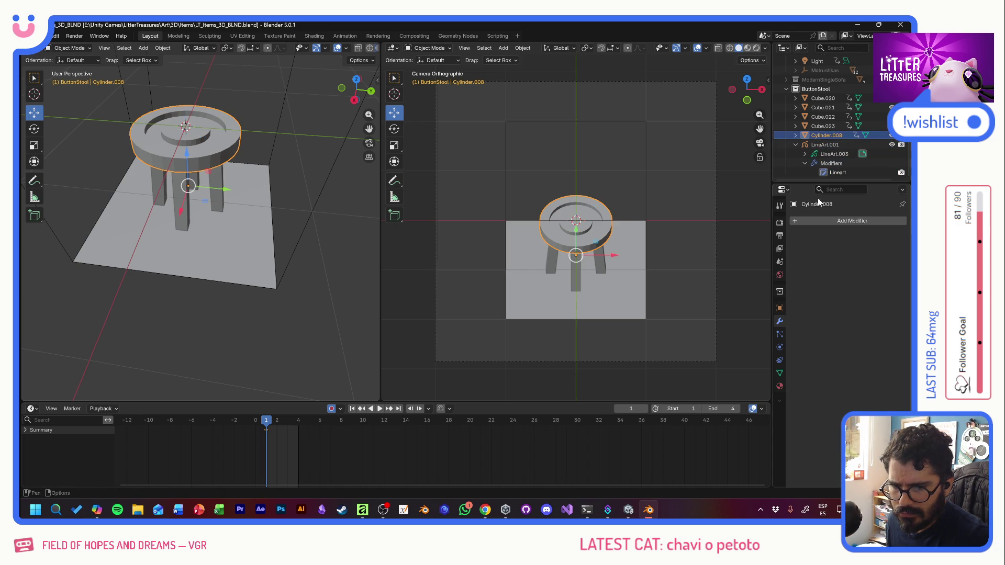
Step: Set the red seat material's Line Art level to 0, then return to LineArt.001
click(780, 387)
scroll(820, 401, down, 5)
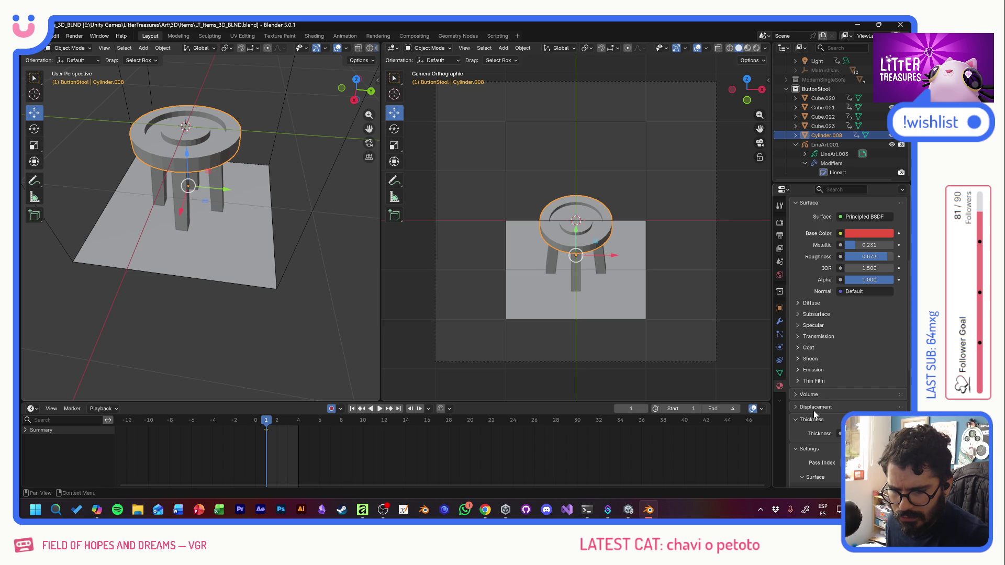
scroll(814, 407, down, 2)
scroll(821, 426, down, 2)
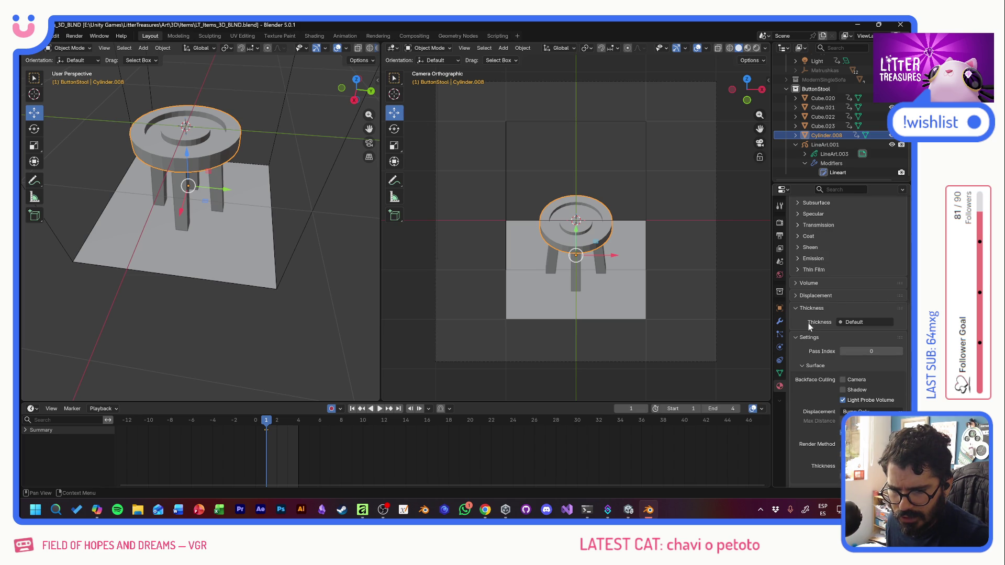
scroll(807, 312, down, 3)
scroll(811, 393, down, 2)
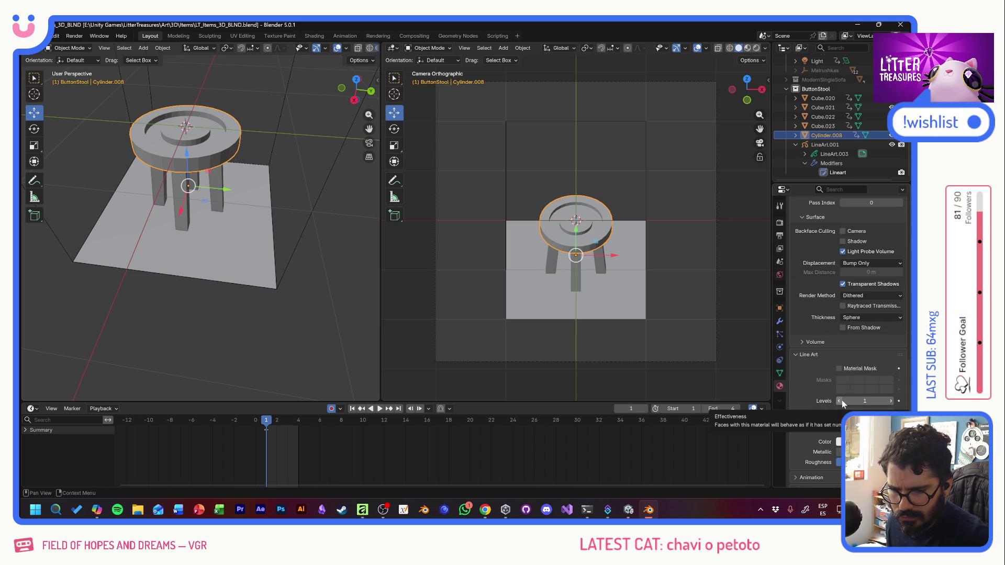
mouse_move(865, 401)
mouse_down()
mouse_move(896, 401)
mouse_move(864, 401)
mouse_up()
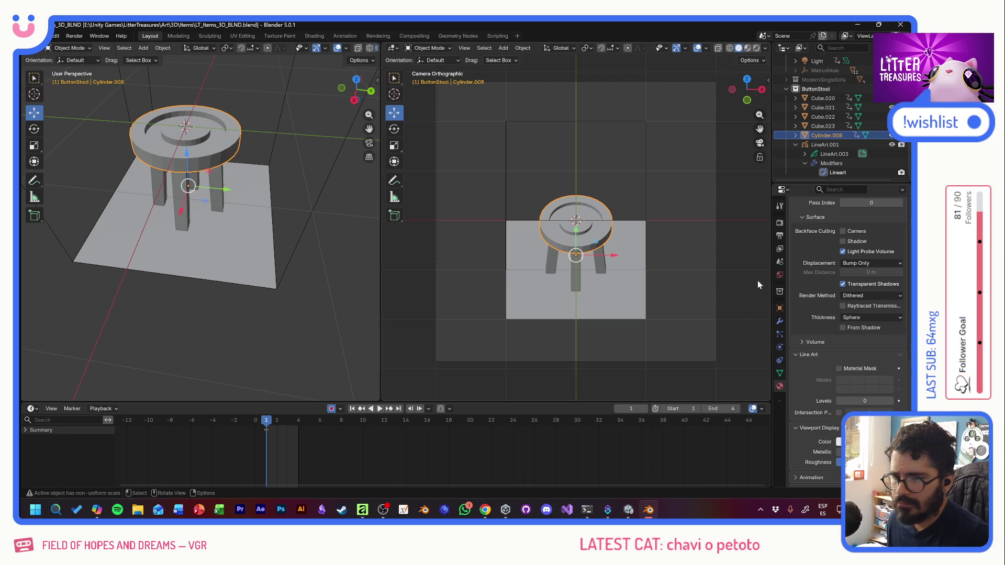
click(831, 146)
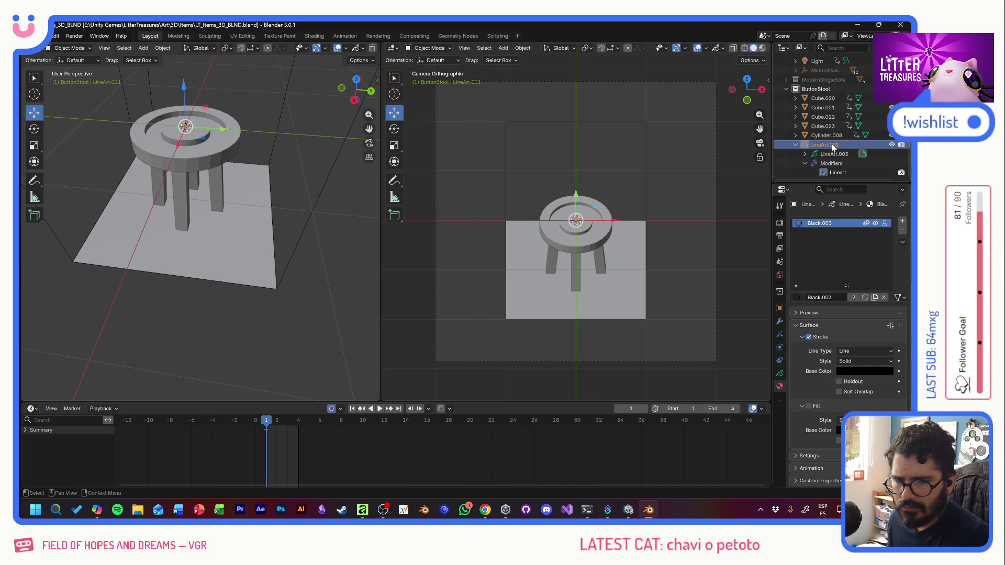
Step: Delete LineArt.001 from the ButtonStool collection and browse objects to add
key(Delete)
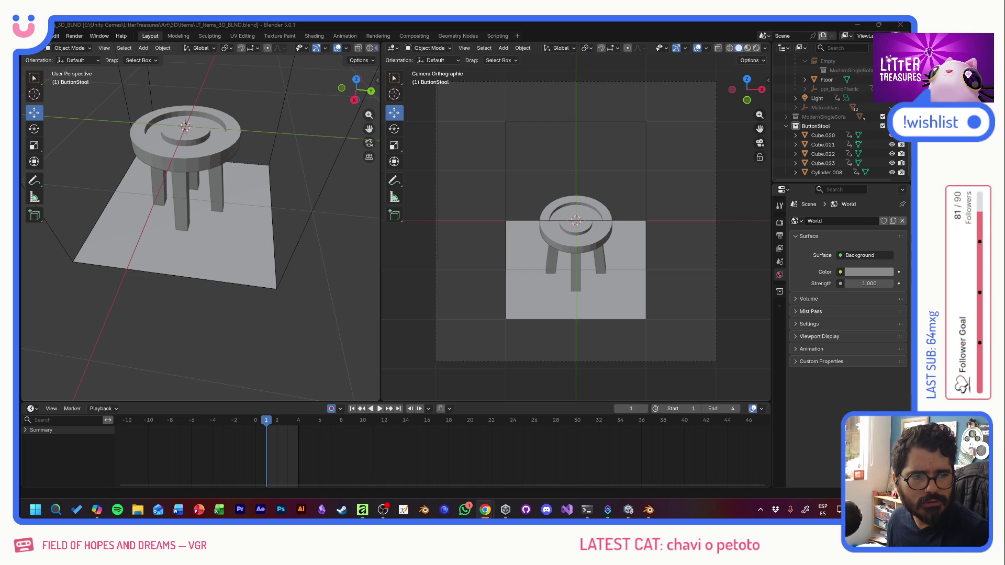
click(141, 49)
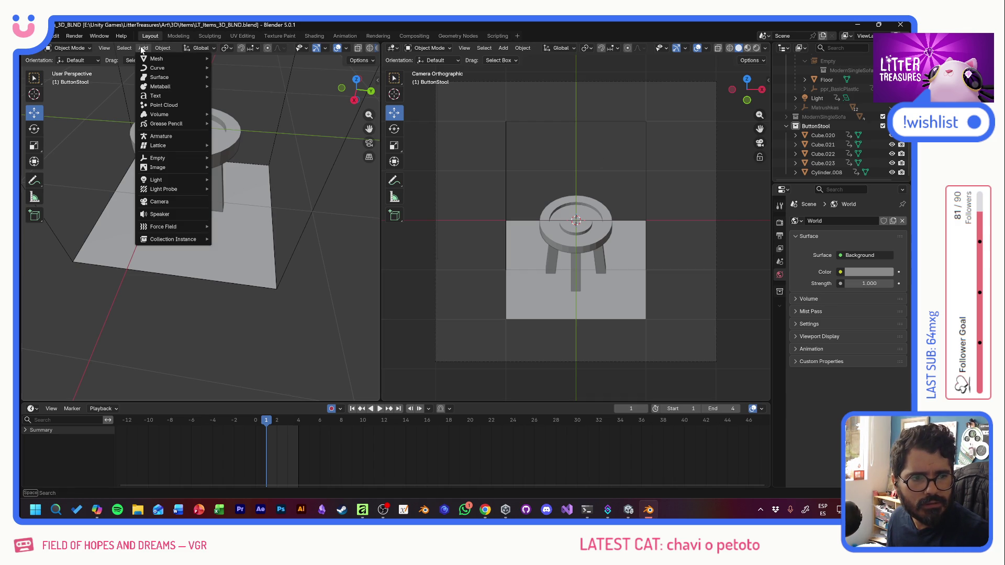
mouse_move(169, 123)
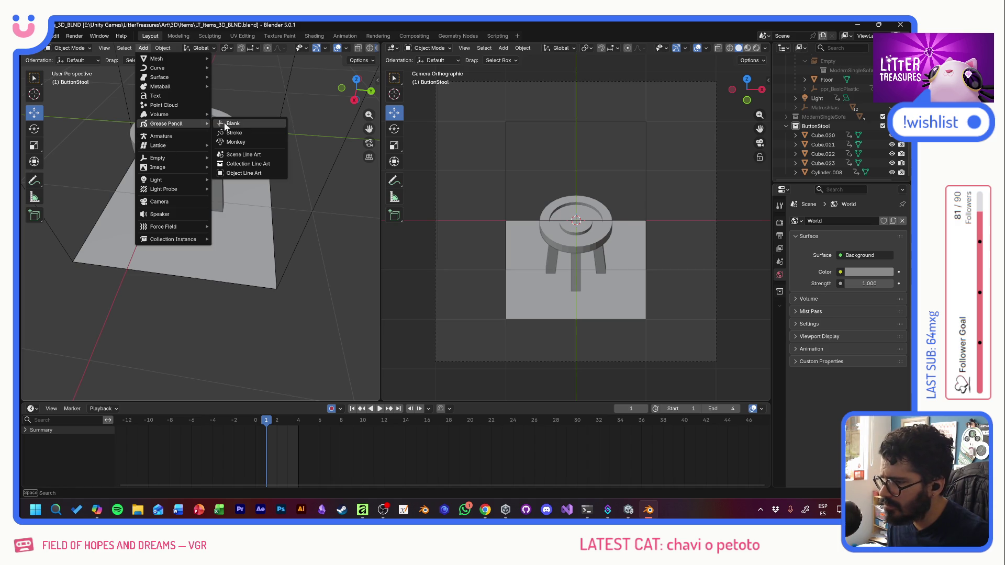
Step: Add a blank GPencil object at the origin and begin adding a modifier to it
click(236, 124)
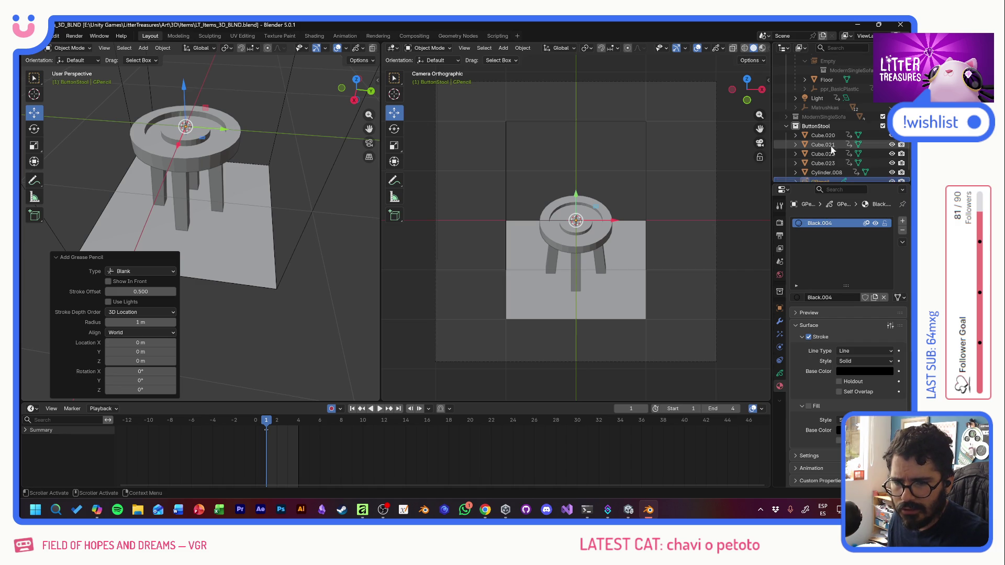
scroll(821, 165, down, 1)
click(814, 174)
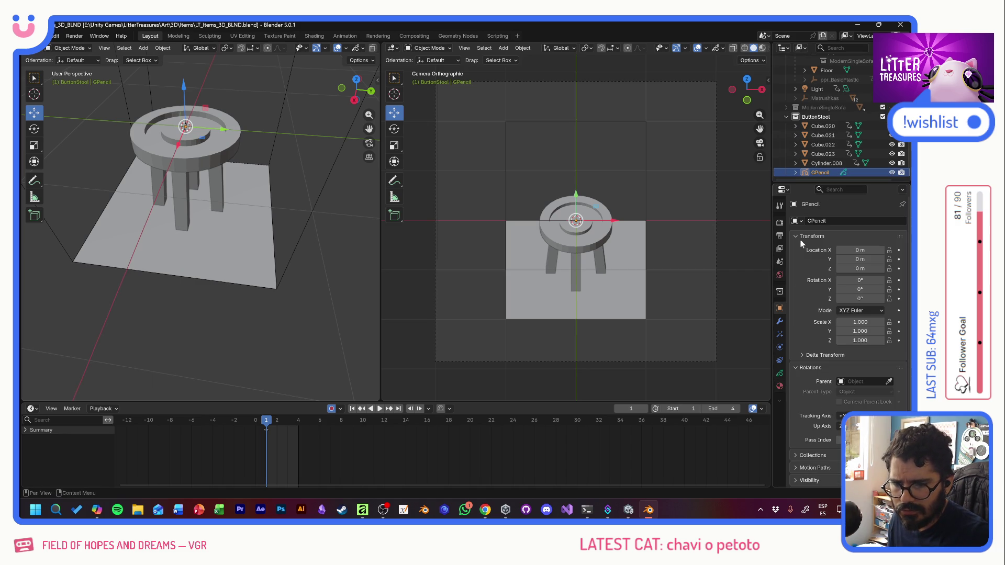
click(779, 324)
click(856, 220)
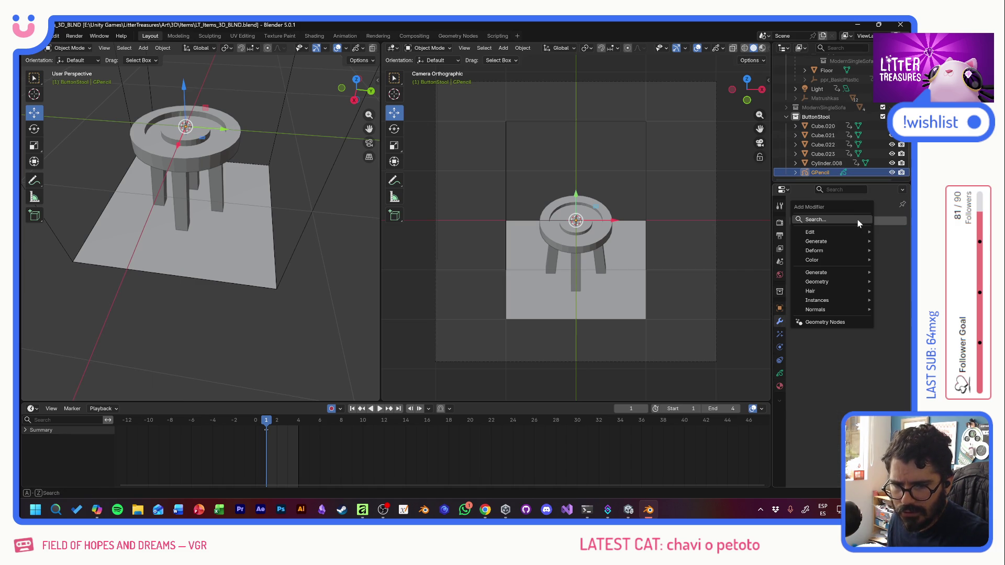
text(iine)
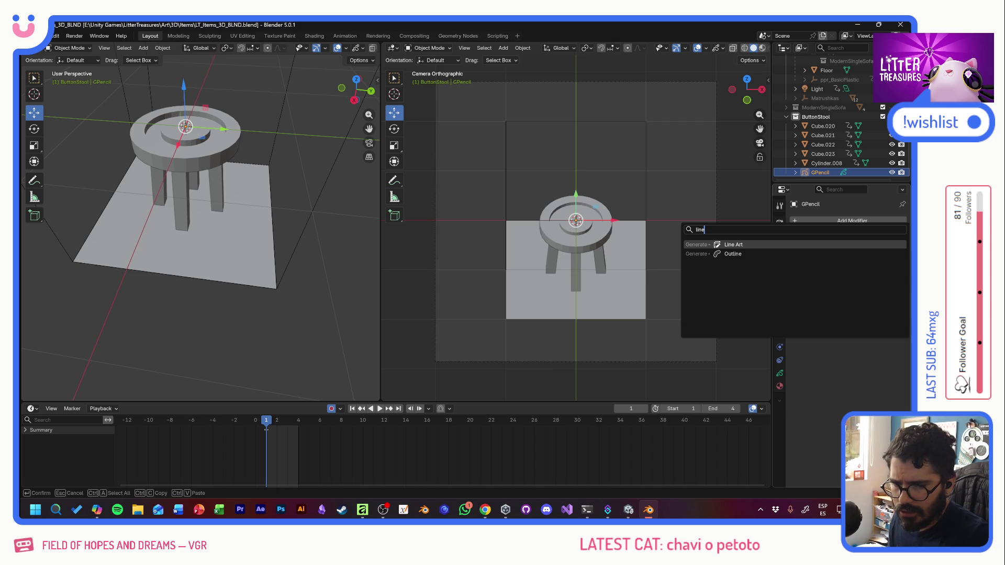
Step: Add a Line Art modifier sourced from ButtonStool, drawn on Layer with Black.004 material
click(737, 244)
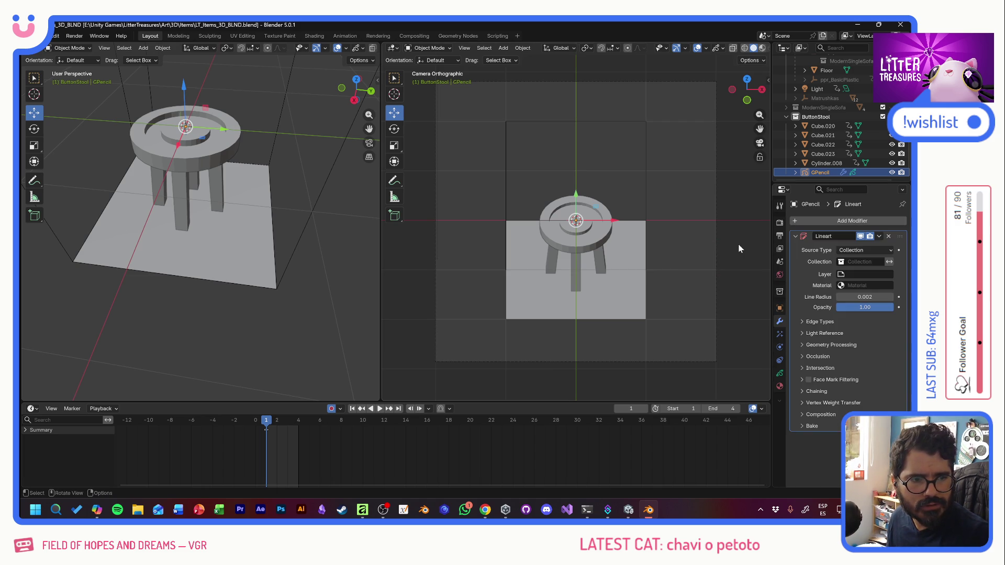
click(863, 261)
click(835, 276)
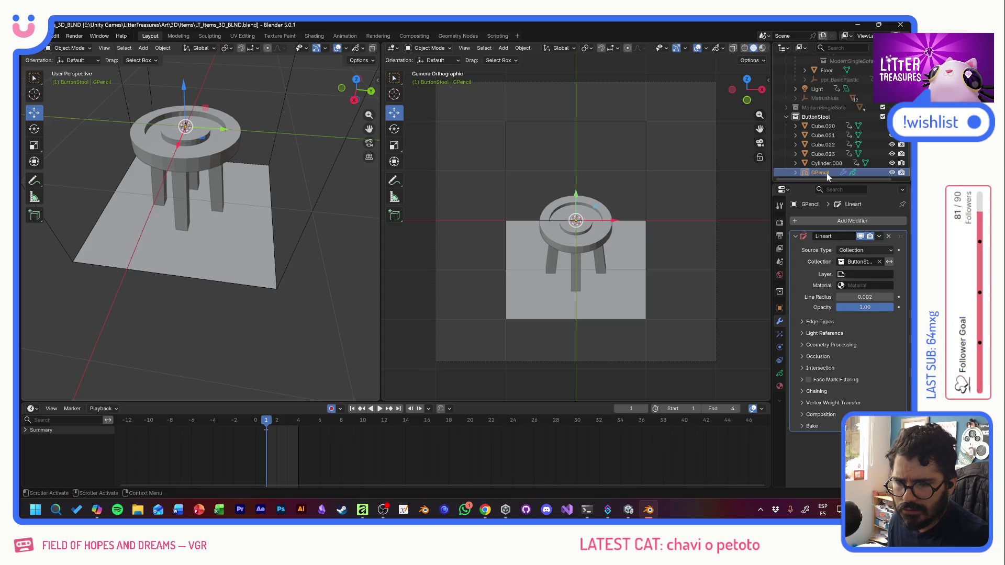
click(841, 275)
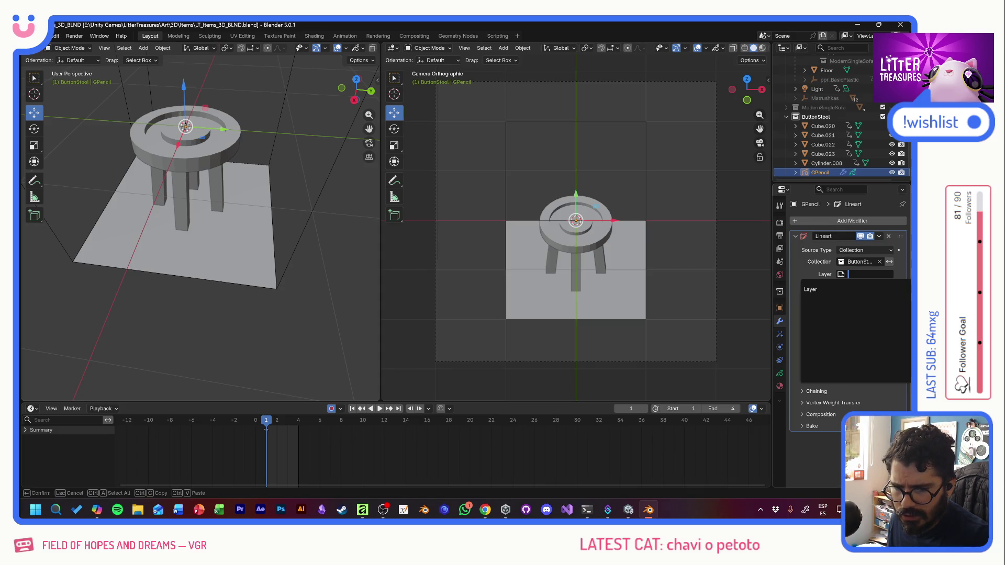
click(828, 290)
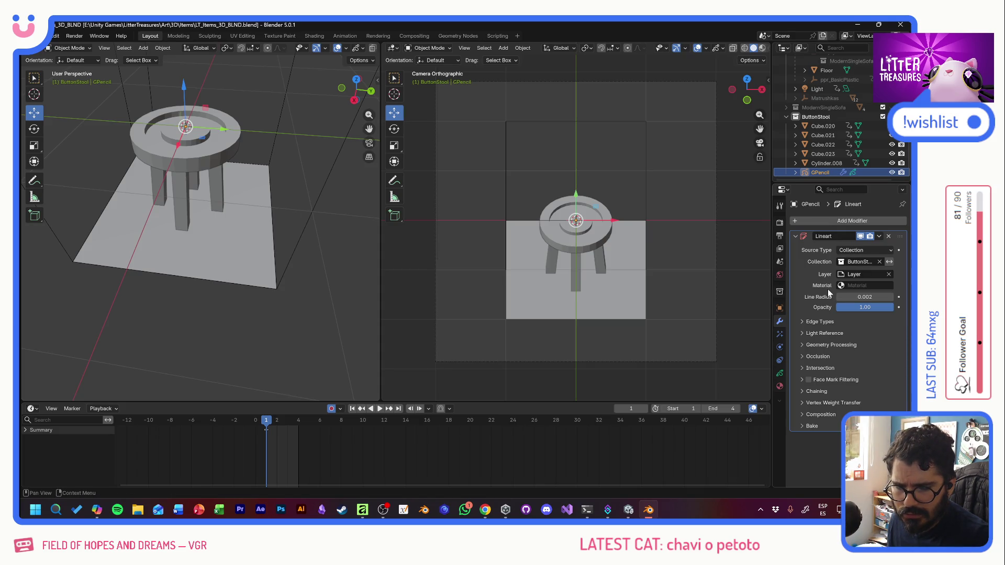
click(841, 287)
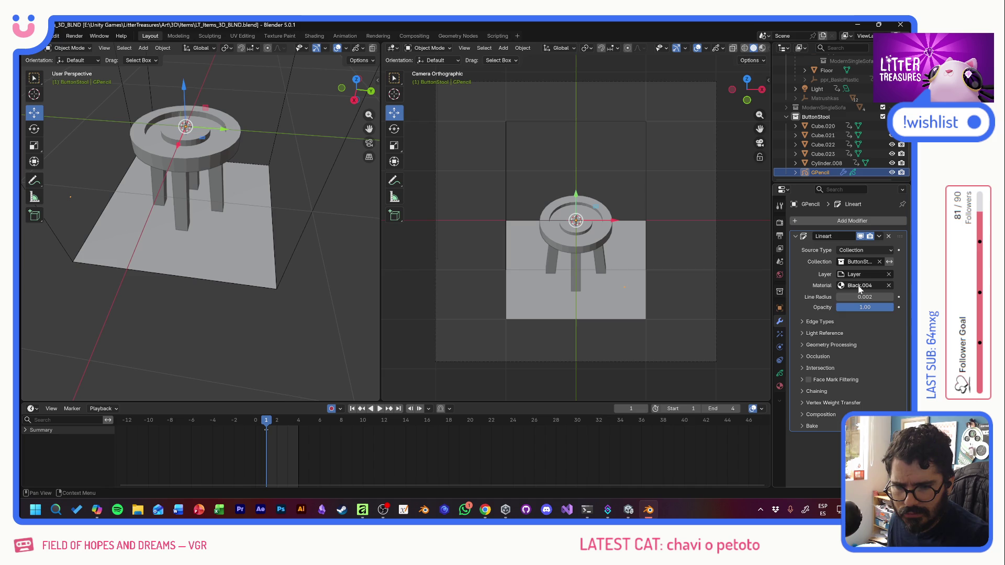
Step: Raise the GPencil Line Art radius from 0.002 to 0.31 for thick black strokes
mouse_move(850, 296)
mouse_down()
mouse_move(879, 296)
mouse_move(867, 296)
mouse_up()
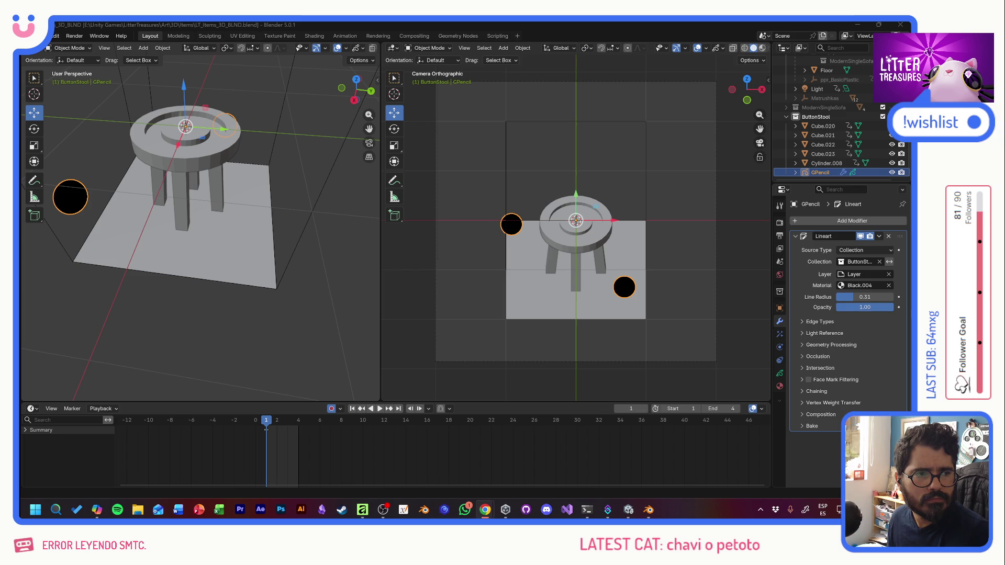
click(464, 49)
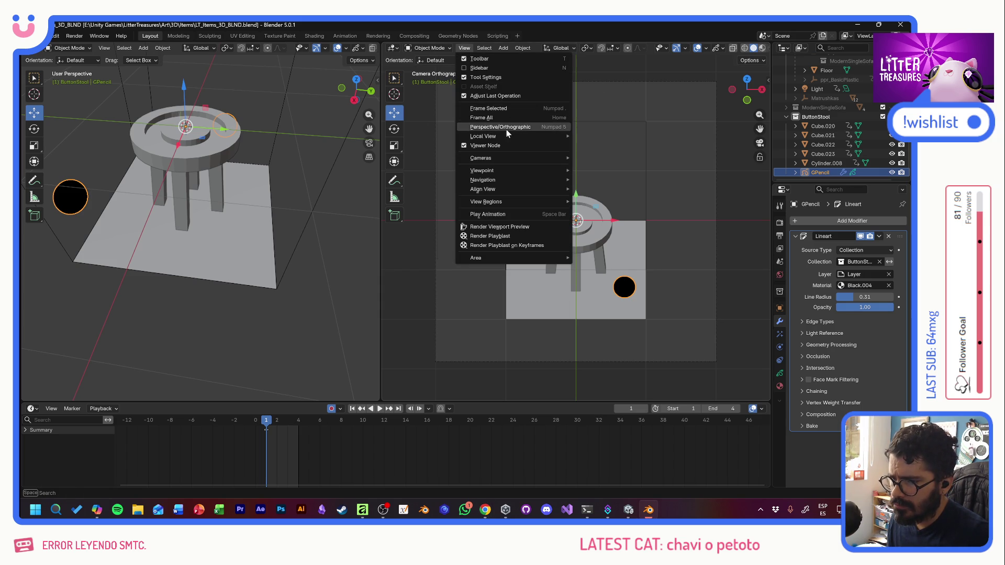
Step: Toggle the second viewport out of and back into the active camera view
click(596, 167)
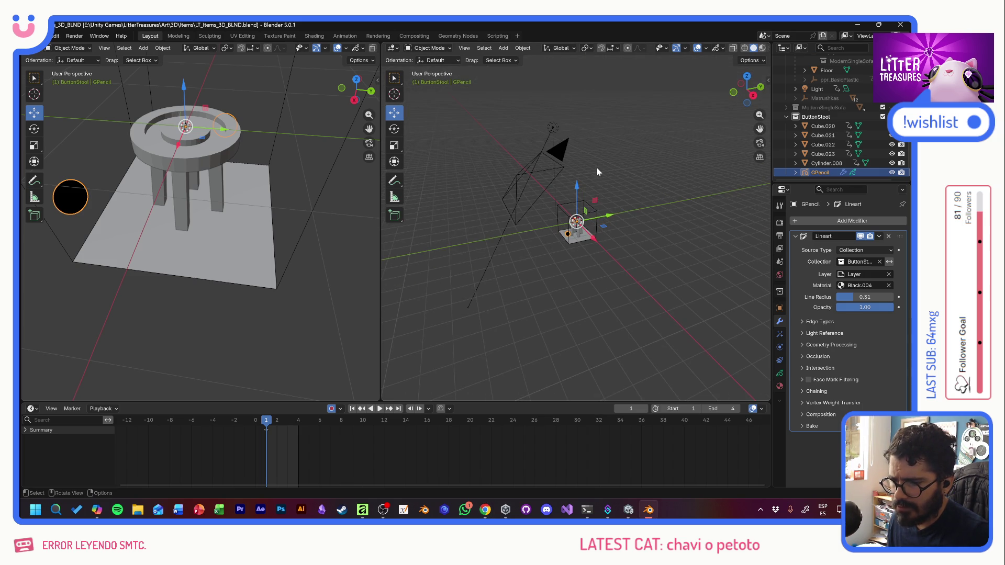
click(465, 49)
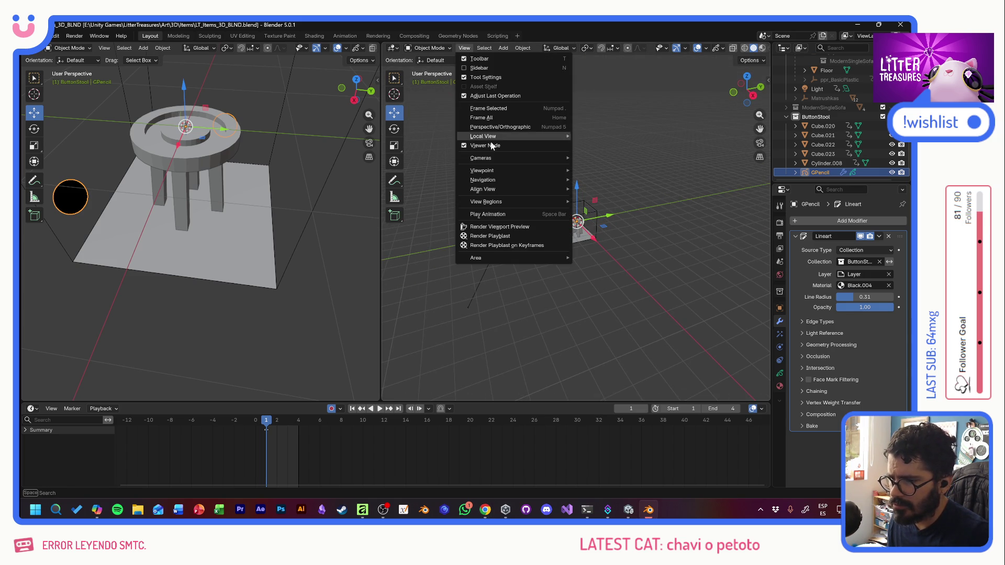
mouse_move(481, 159)
click(608, 167)
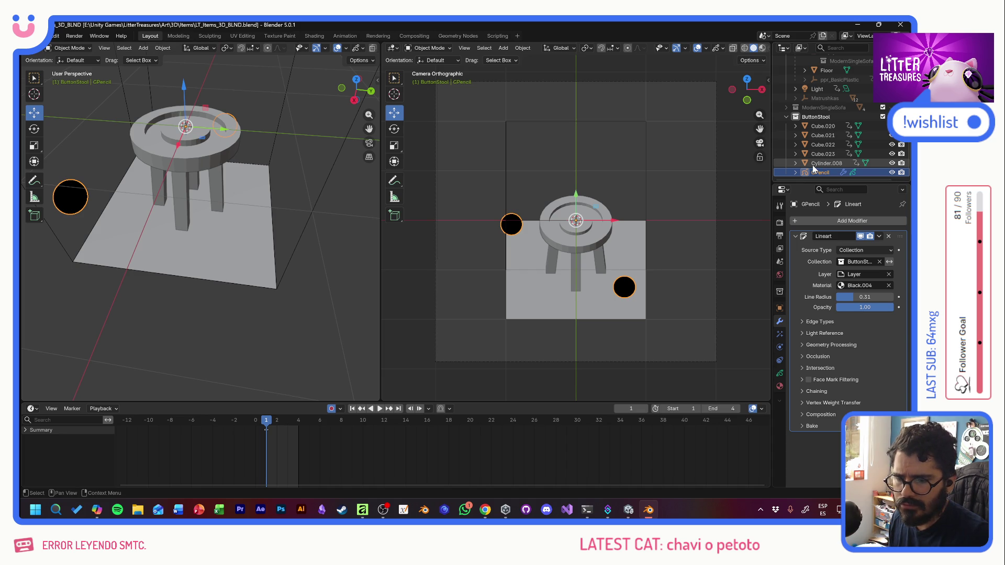
Step: Activate ButtonStool, switch to the Scale tool and expand the Lineart Edge Types panel
click(821, 116)
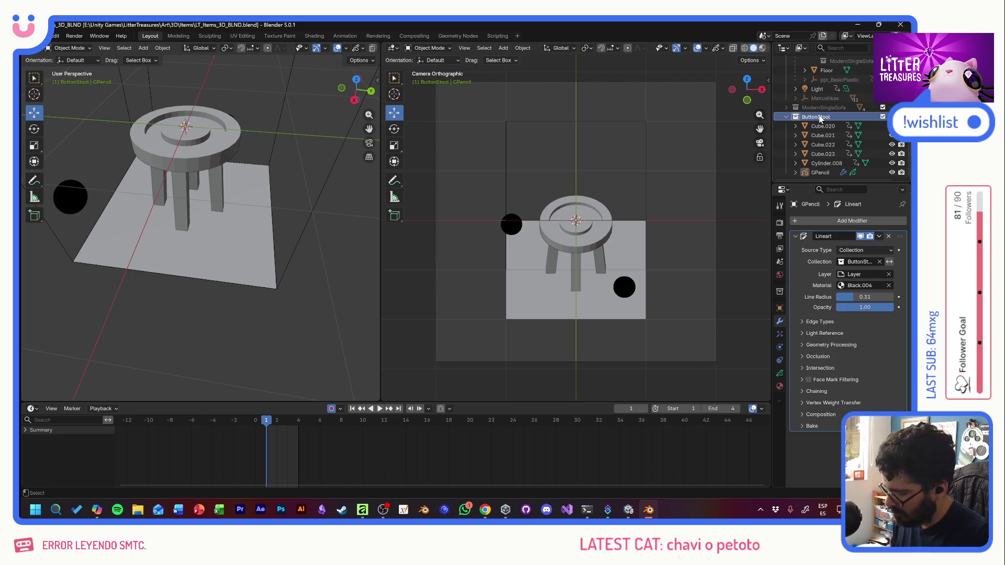
click(34, 145)
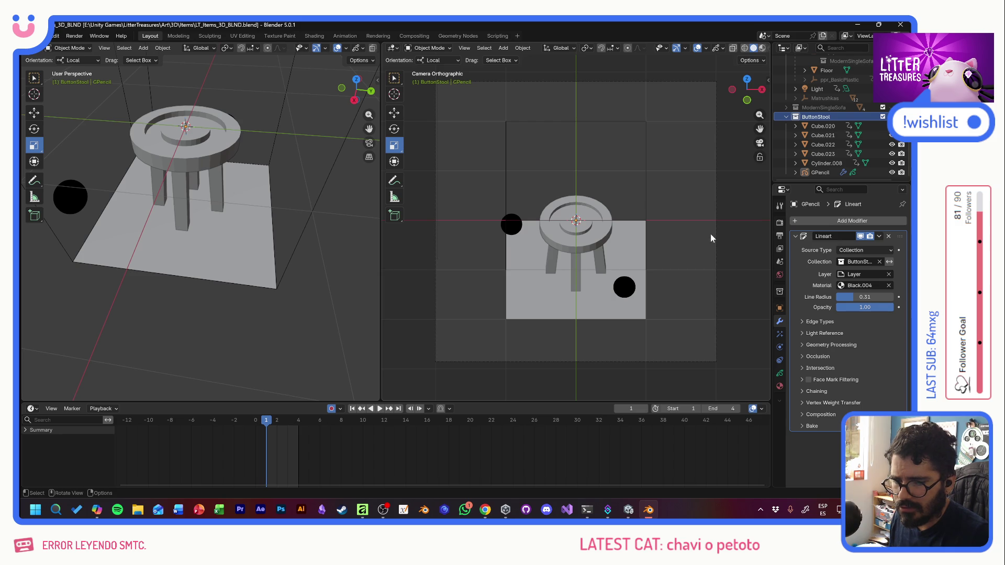
click(800, 322)
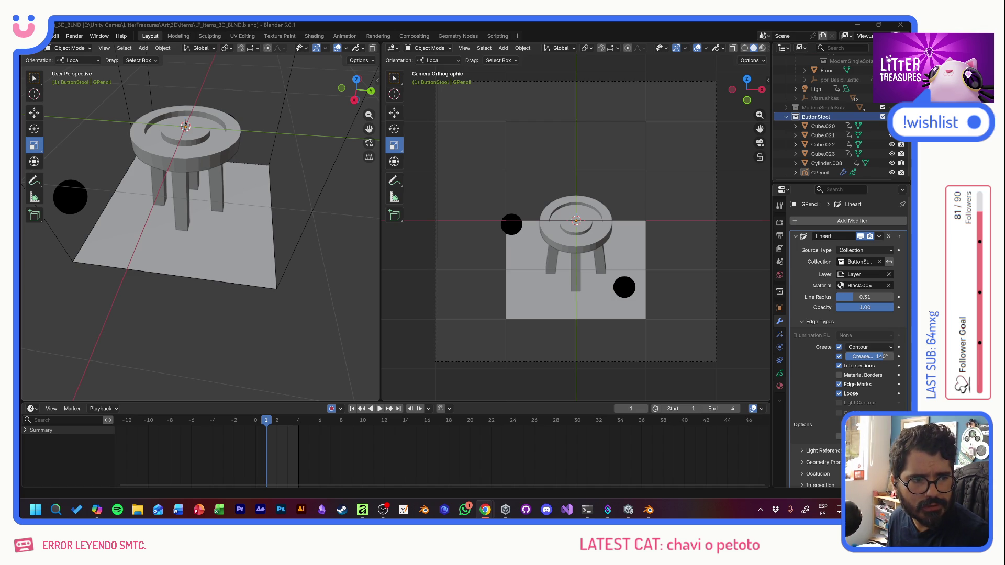
Step: Keep EEVEE as render engine and switch on Freestyle outline rendering for the scene
click(781, 224)
click(856, 221)
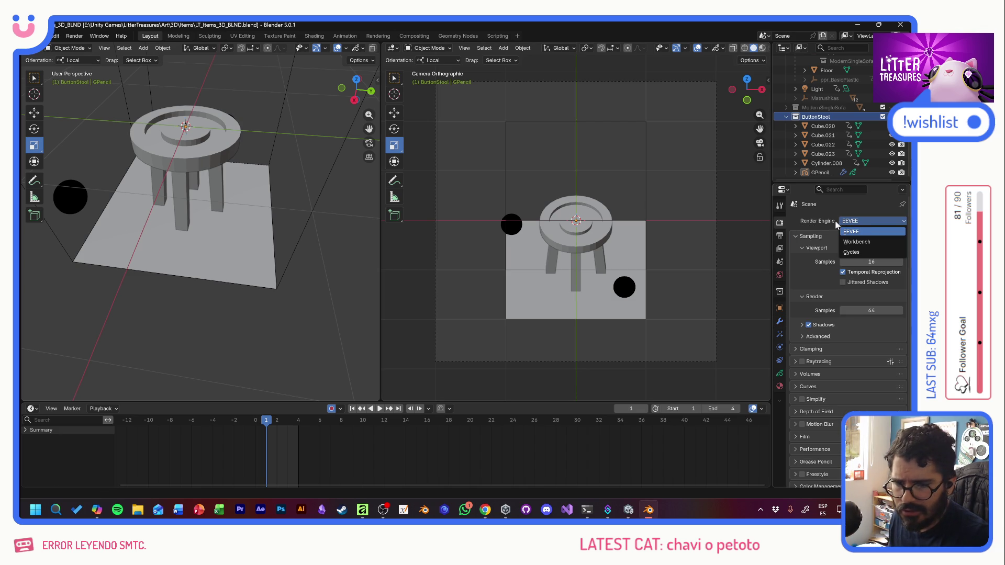
click(835, 208)
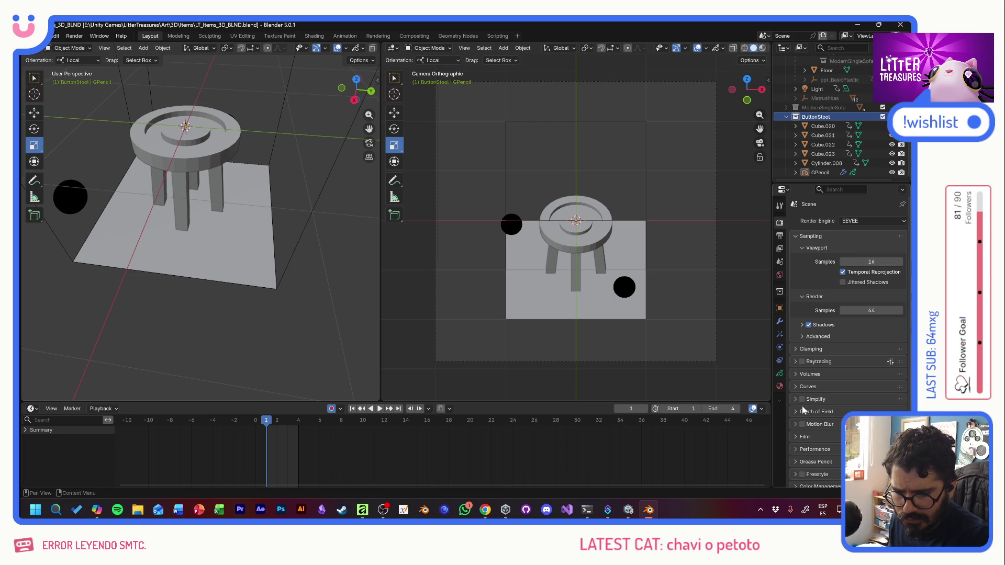
scroll(841, 338, down, 1)
click(802, 469)
scroll(798, 466, down, 2)
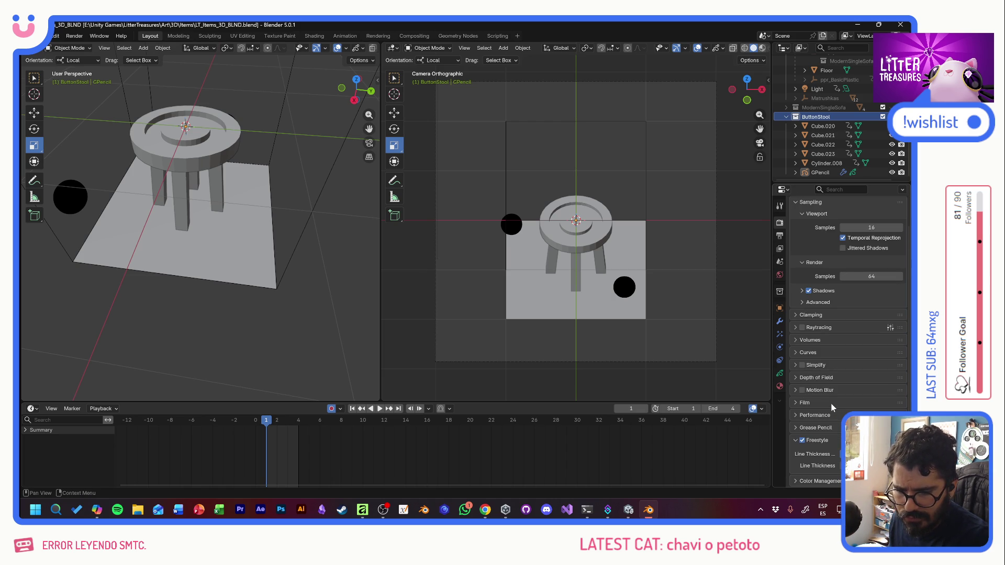
click(783, 251)
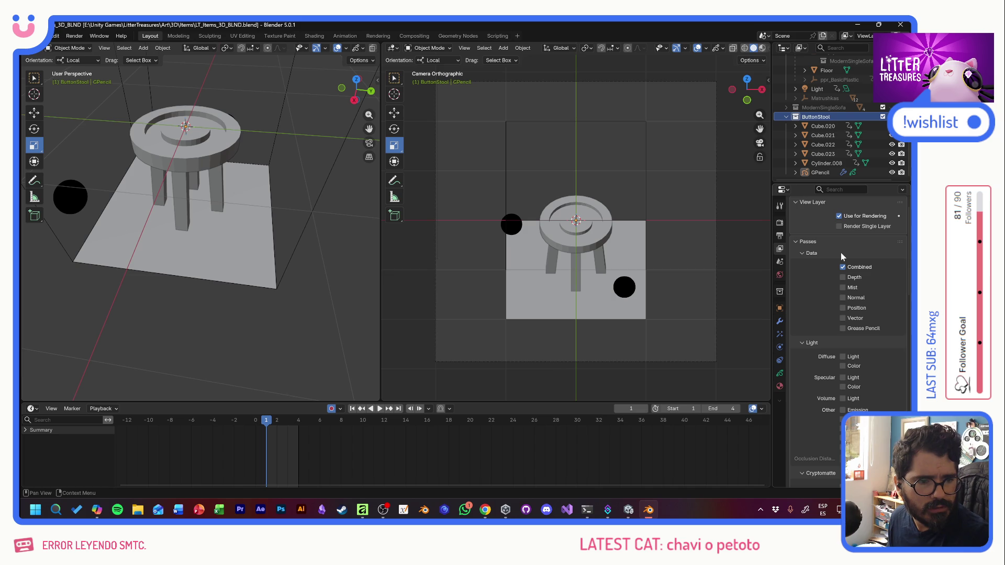
scroll(829, 301, down, 3)
scroll(827, 294, down, 4)
scroll(825, 298, down, 3)
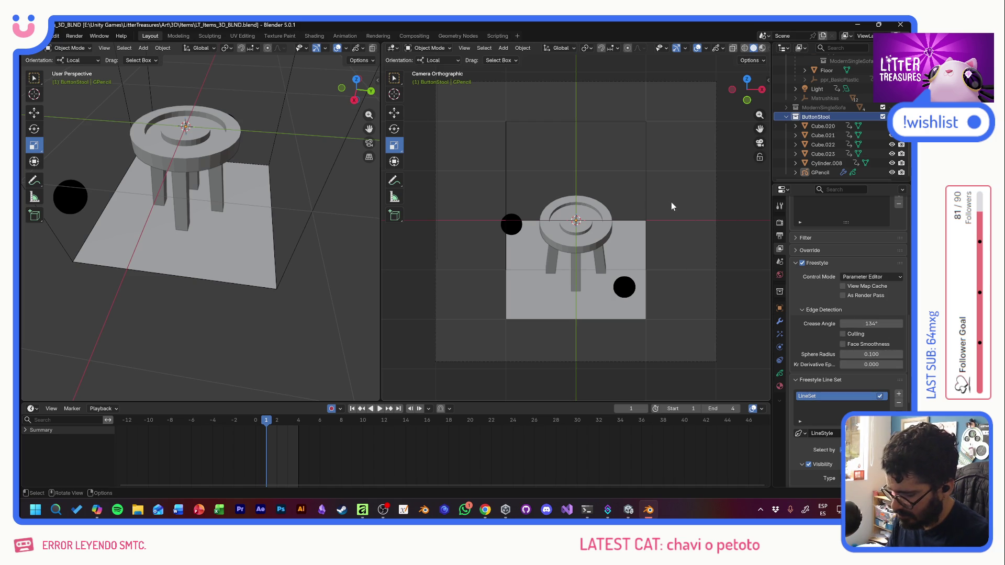
Step: Render a Freestyle test frame (F12), which comes out heavily blotched
key(F12)
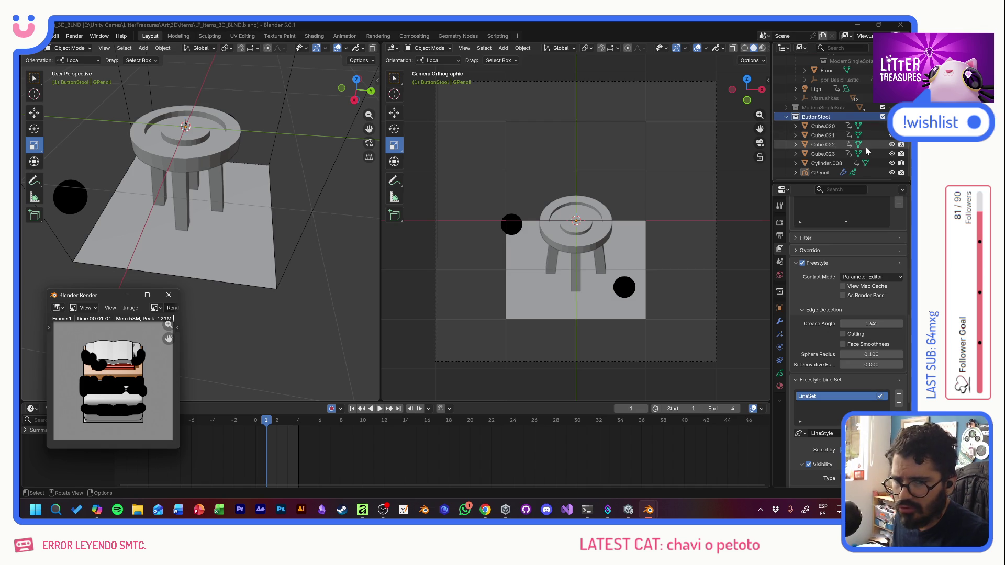
scroll(881, 155, up, 2)
scroll(882, 155, up, 2)
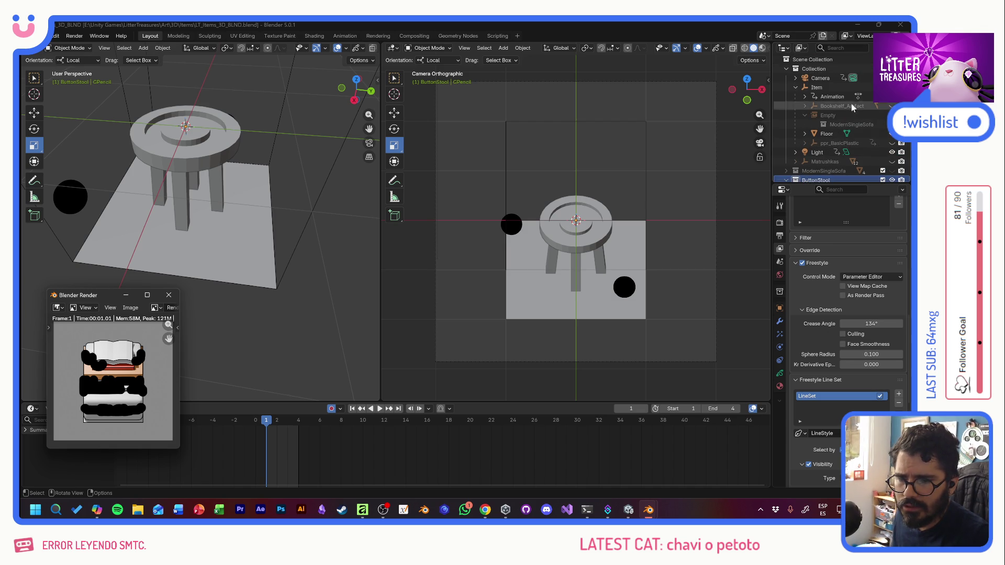
Step: Hide the Floor plane in the Outliner and dismiss the test render window
key(Escape)
click(891, 134)
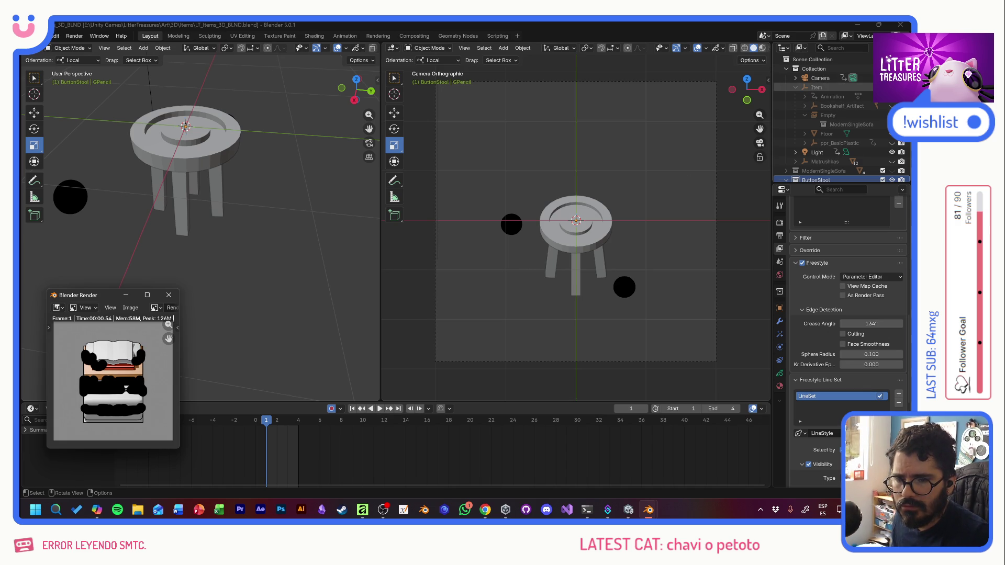
key(Escape)
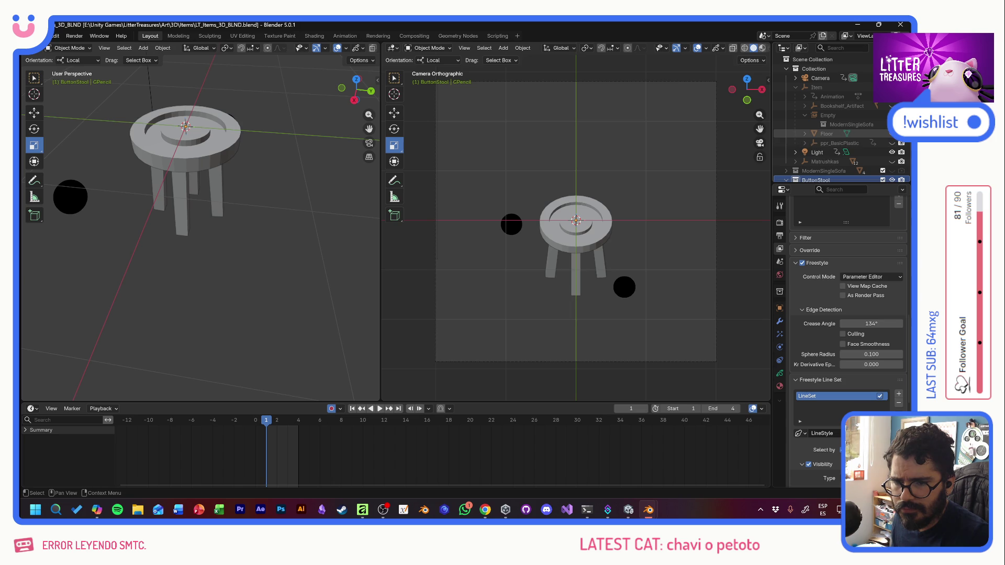
scroll(900, 144, down, 1)
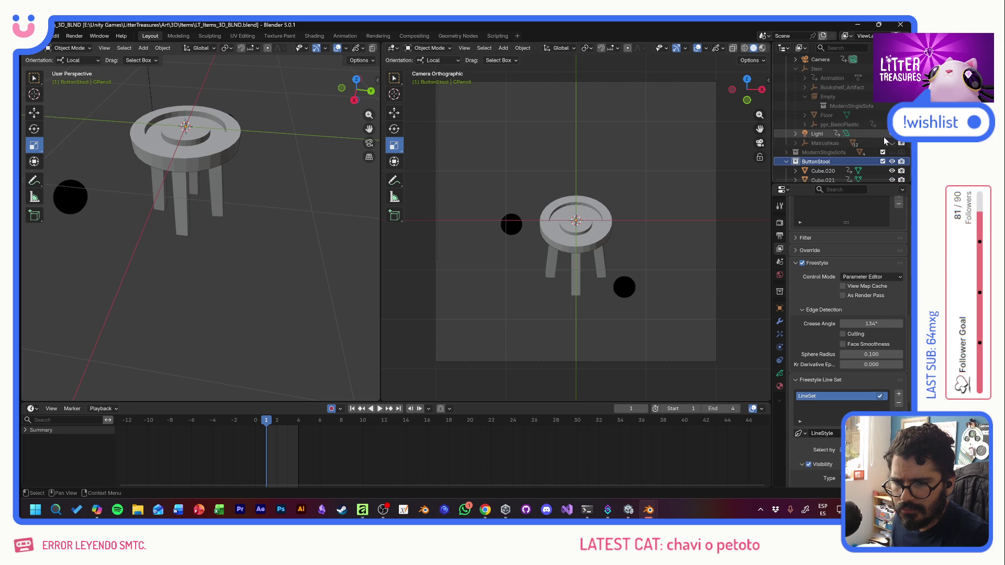
scroll(854, 125, down, 2)
scroll(855, 126, down, 1)
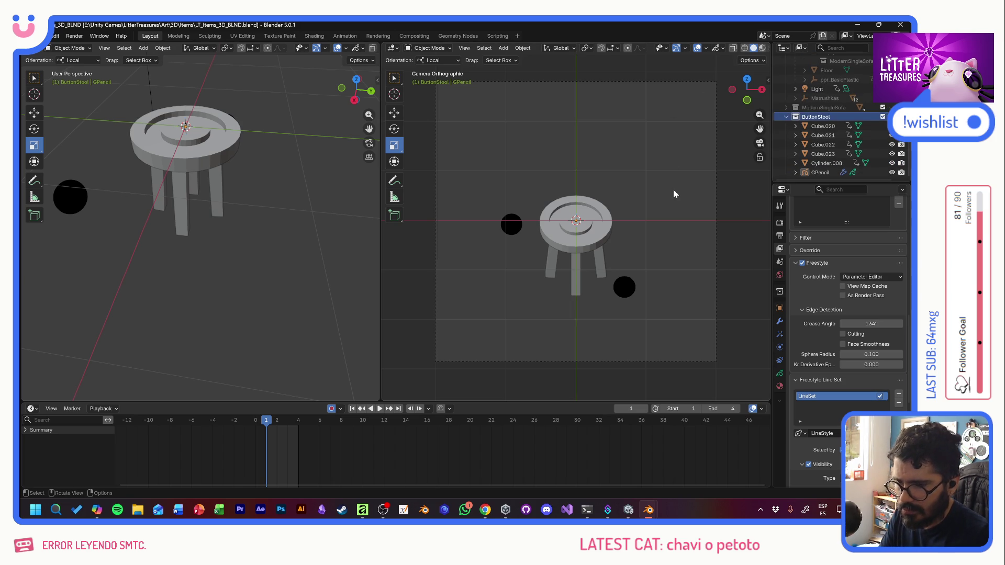
Step: Delete the GPencil line art object and re-render the stool with clean Freestyle outlines
key(F12)
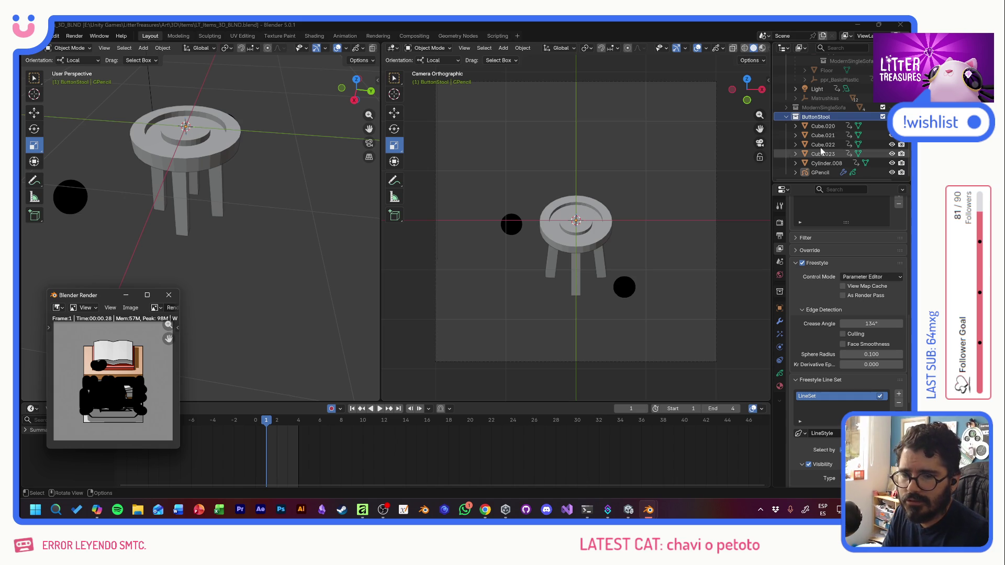
scroll(830, 121, up, 2)
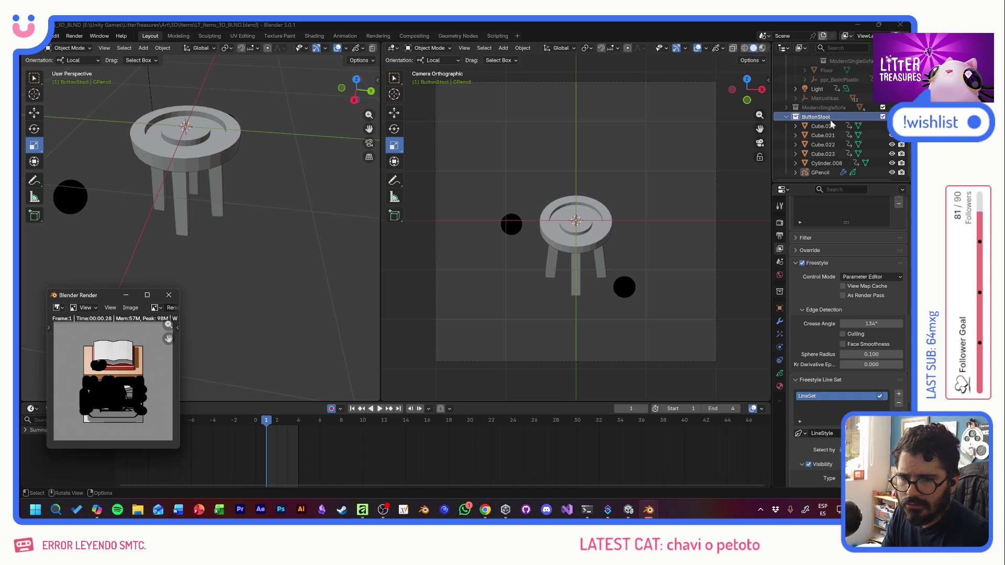
scroll(830, 121, up, 1)
scroll(830, 120, up, 1)
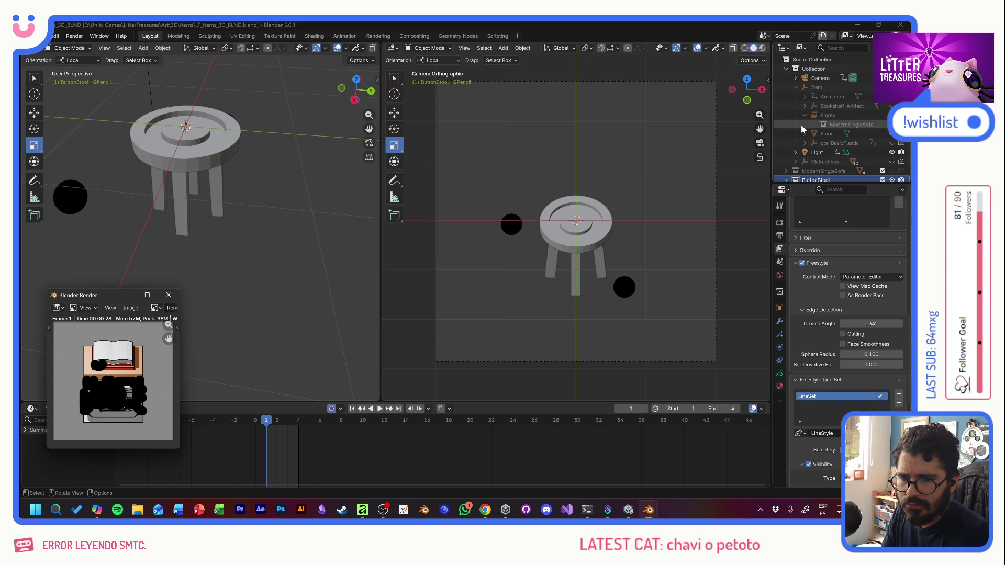
key(Escape)
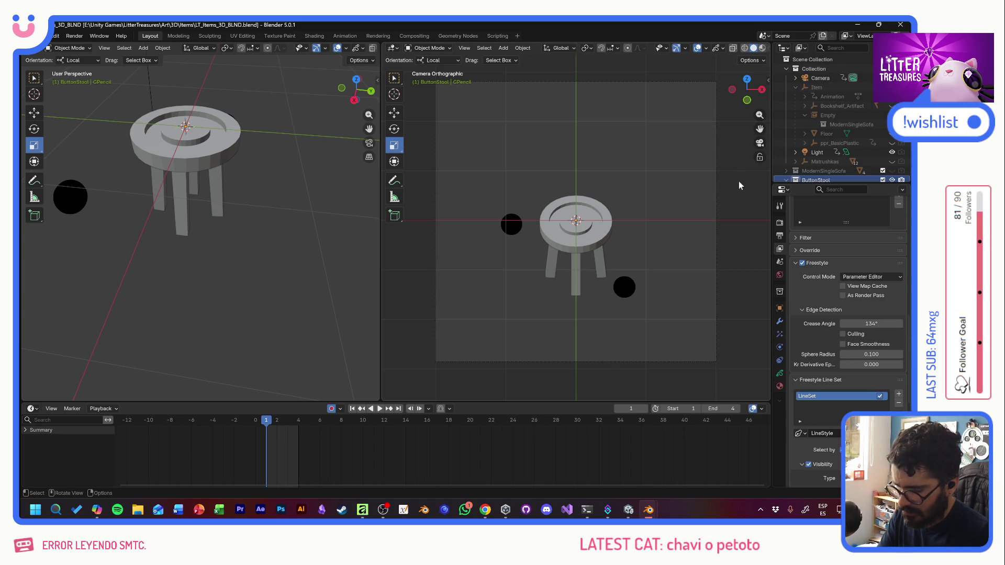
key(F12)
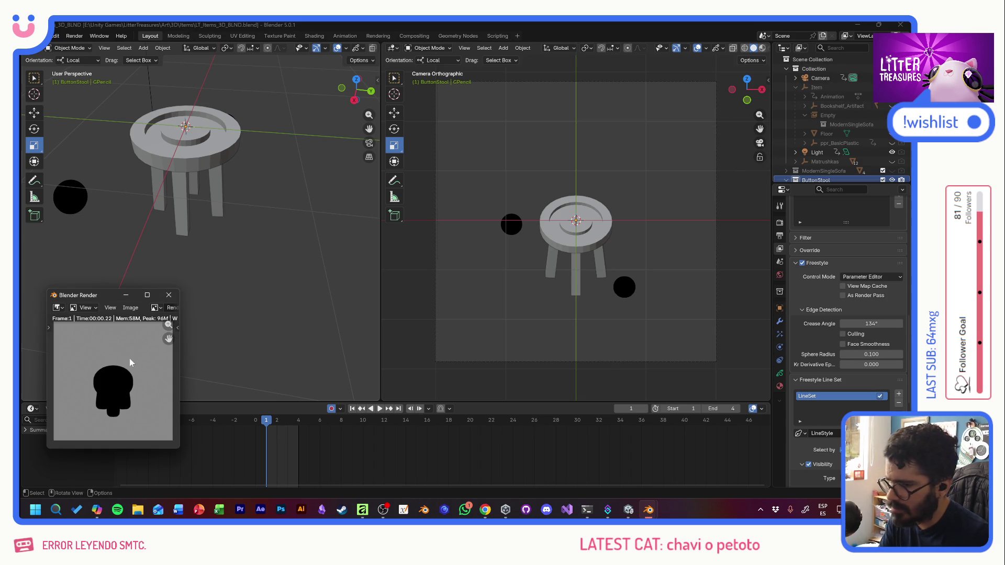
scroll(833, 150, down, 3)
click(818, 175)
key(x)
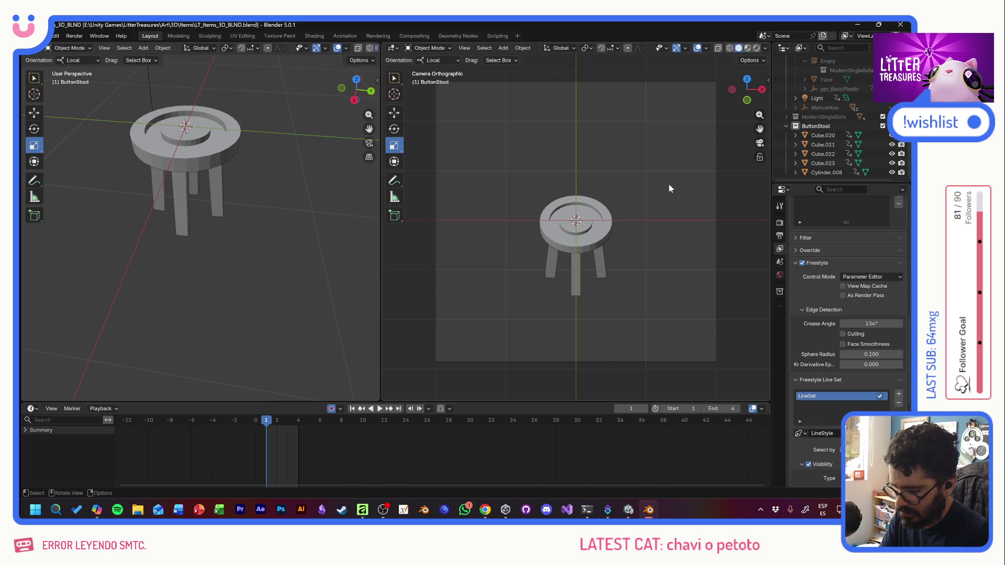
key(F12)
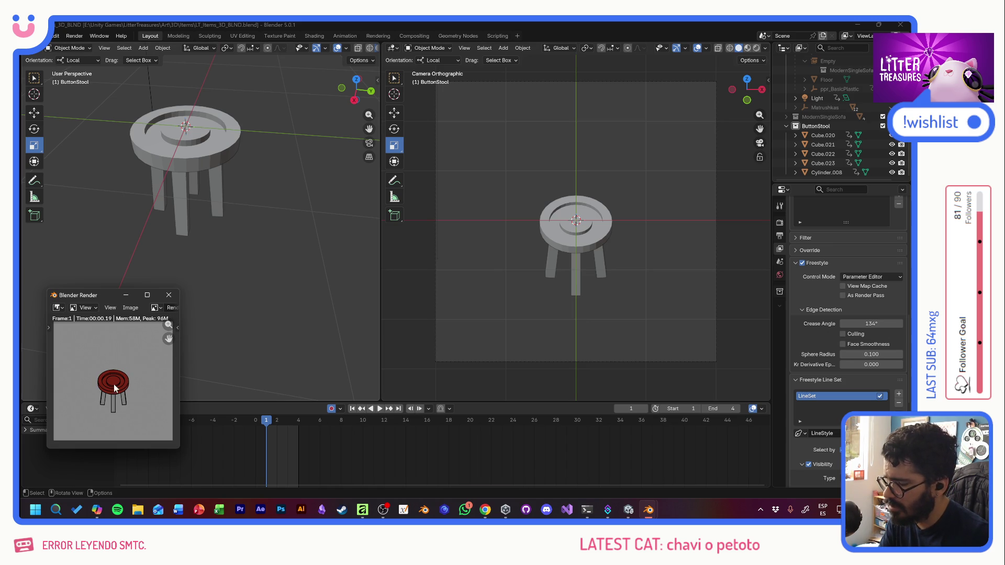
scroll(114, 389, up, 4)
scroll(114, 389, down, 2)
Step: Enlarge the render preview and snip a screenshot of the red stool, returning to Blender
mouse_move(114, 388)
middle_down()
mouse_move(127, 397)
mouse_move(118, 375)
middle_up()
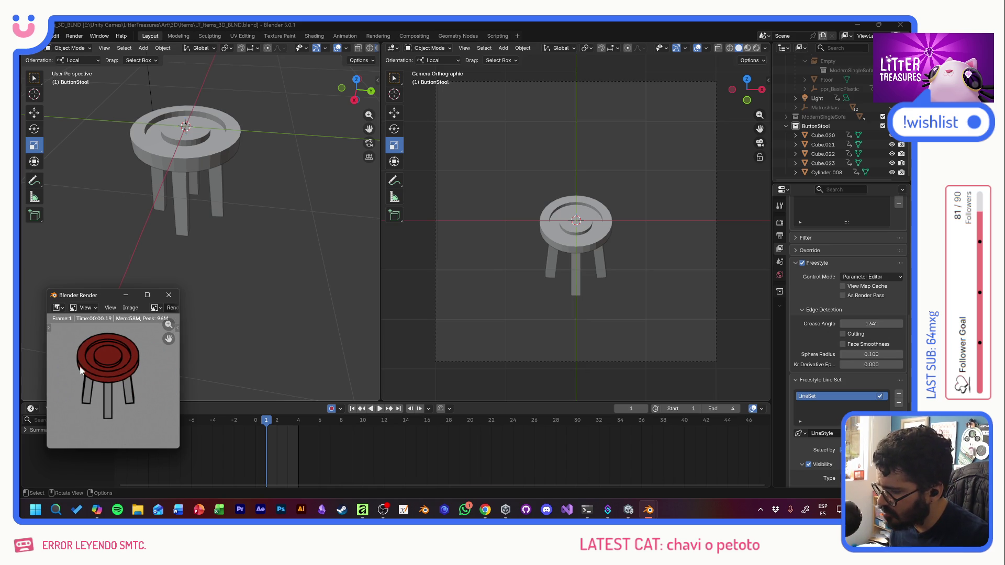
key(super+shift+s)
drag(62, 329, 150, 430)
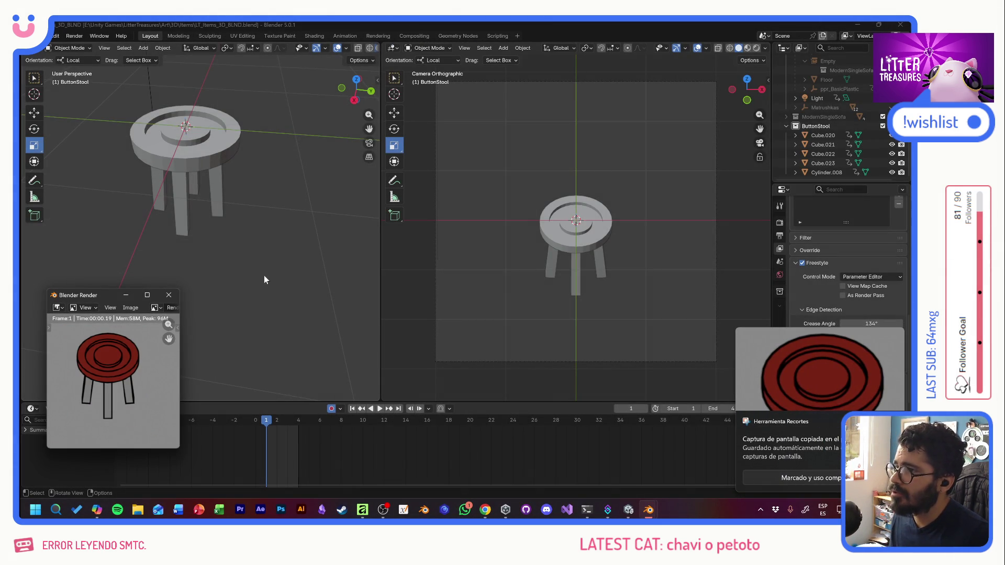
key(alt+Tab)
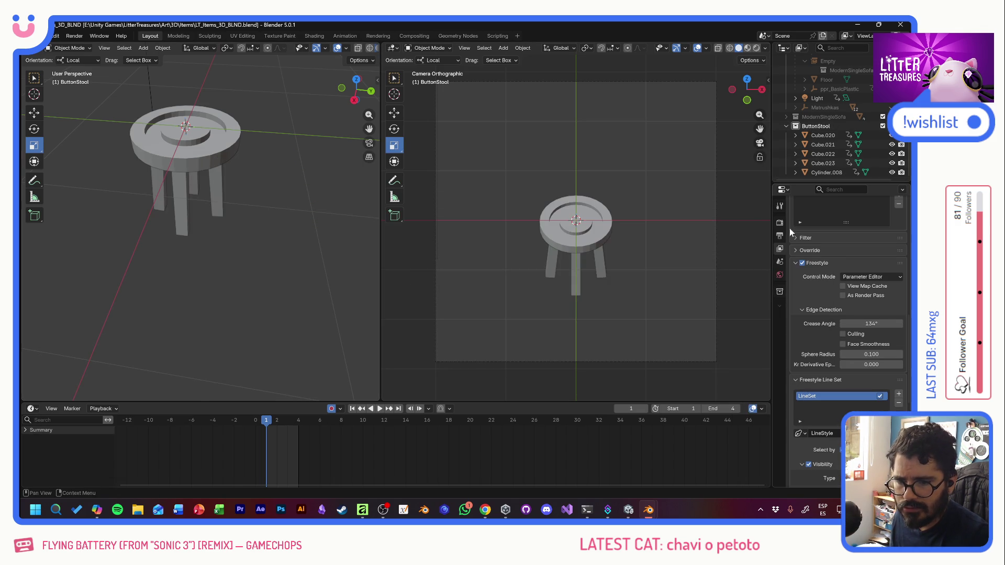
scroll(820, 357, down, 2)
scroll(812, 354, down, 2)
scroll(811, 352, down, 1)
scroll(817, 362, down, 2)
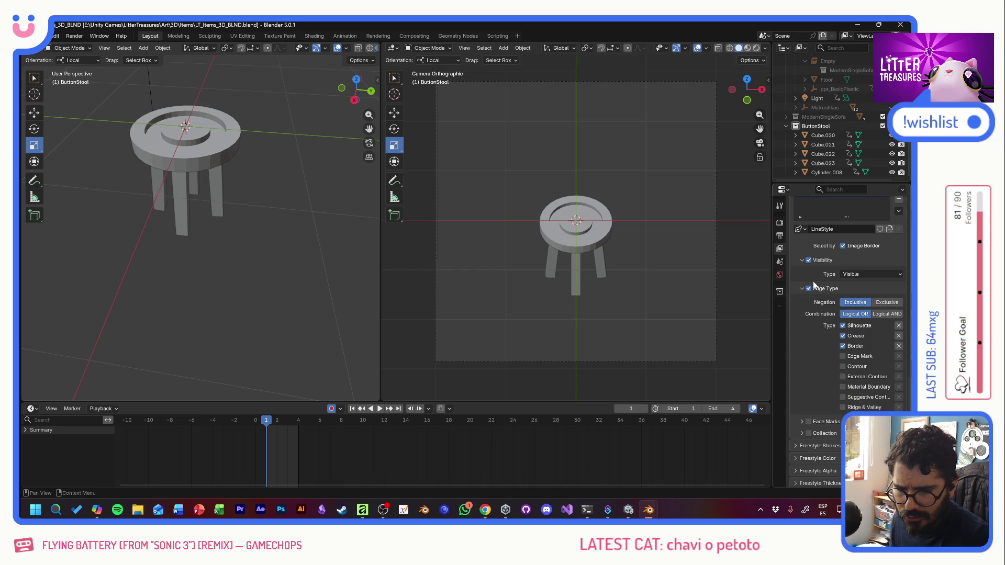
scroll(817, 286, up, 2)
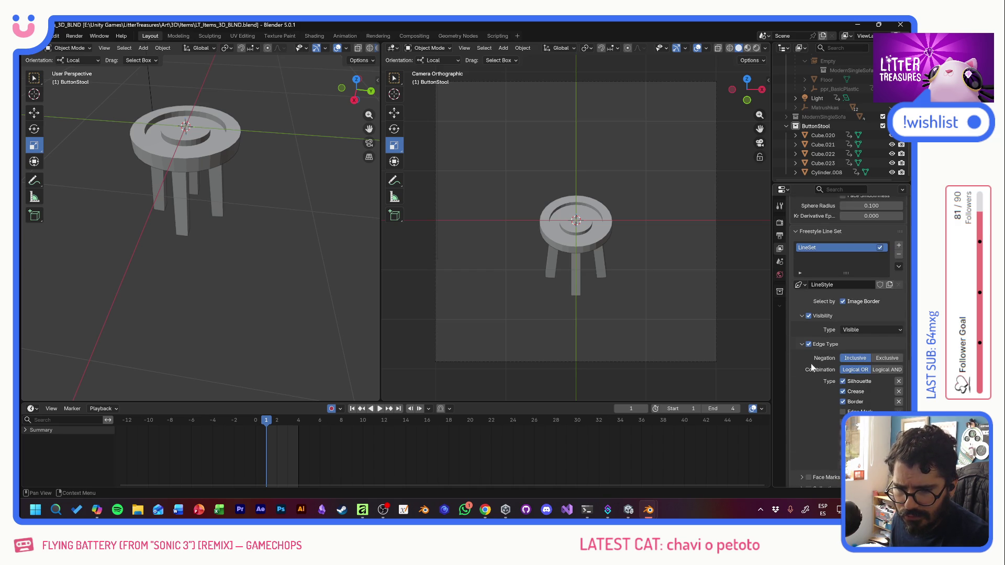
Step: Inspect the Freestyle LineStyle and LineSet names in View Layer Properties, then show Render Properties
double_click(811, 285)
click(801, 285)
key(Escape)
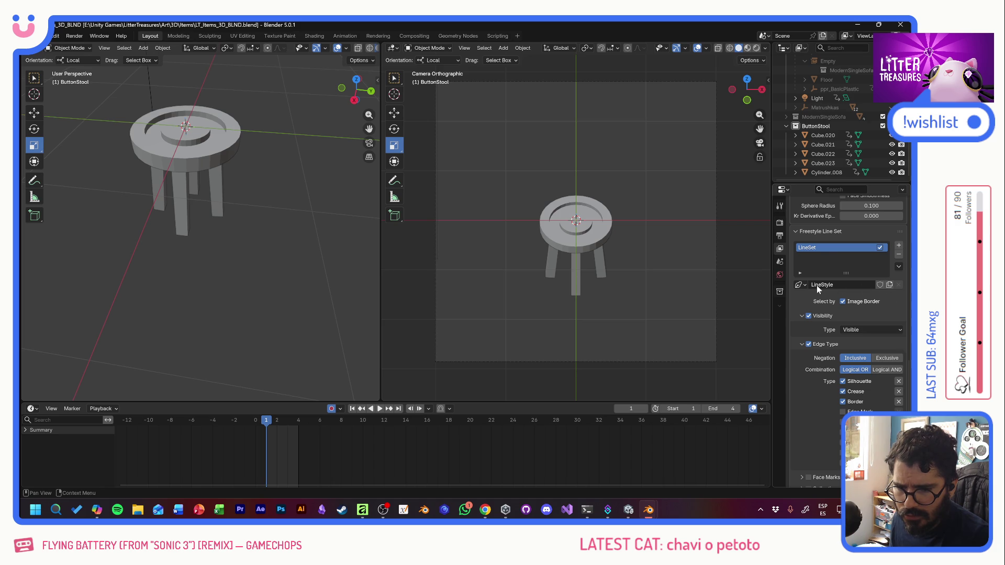
double_click(809, 248)
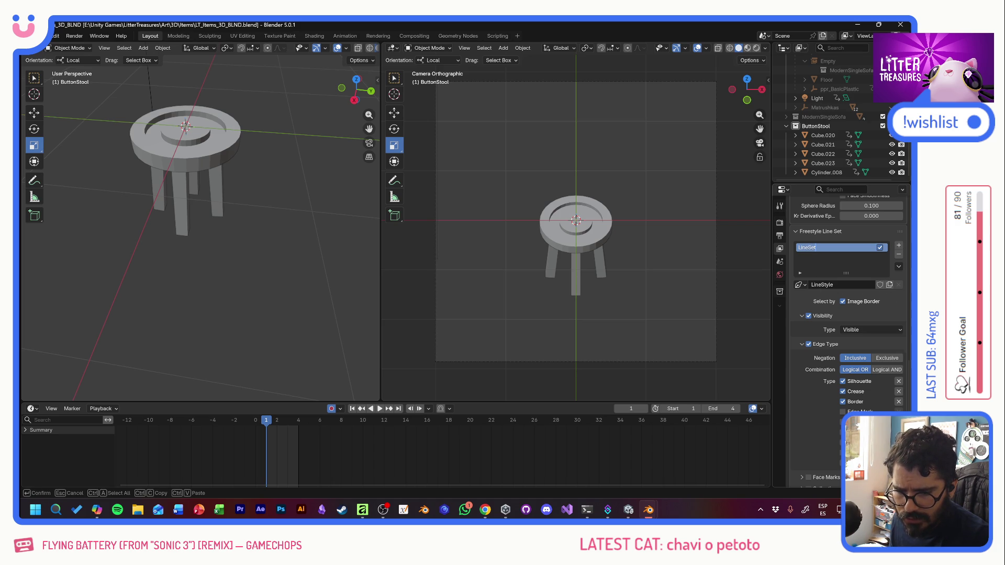
click(780, 223)
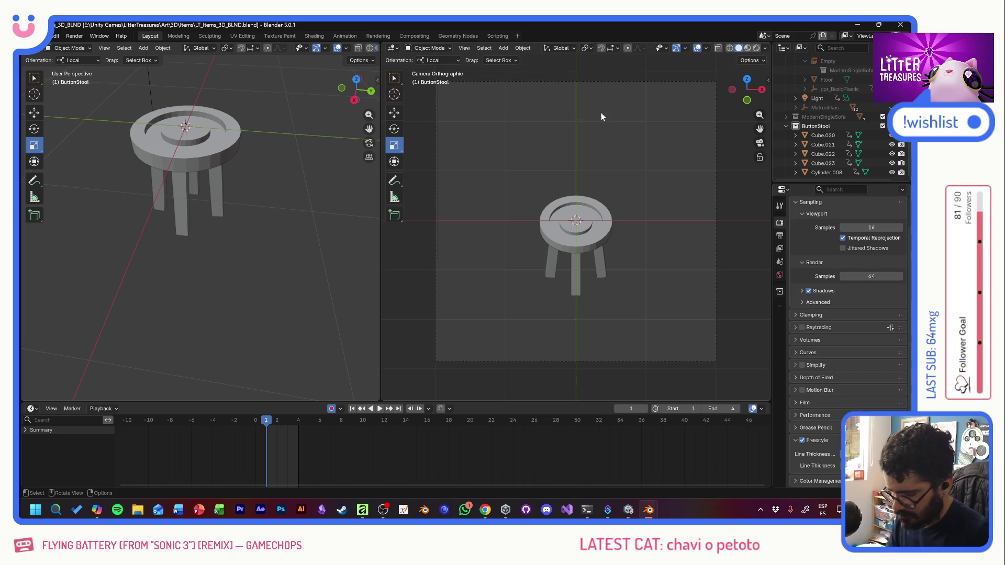
Step: Render the stool and snip the rendered image to the clipboard
key(F12)
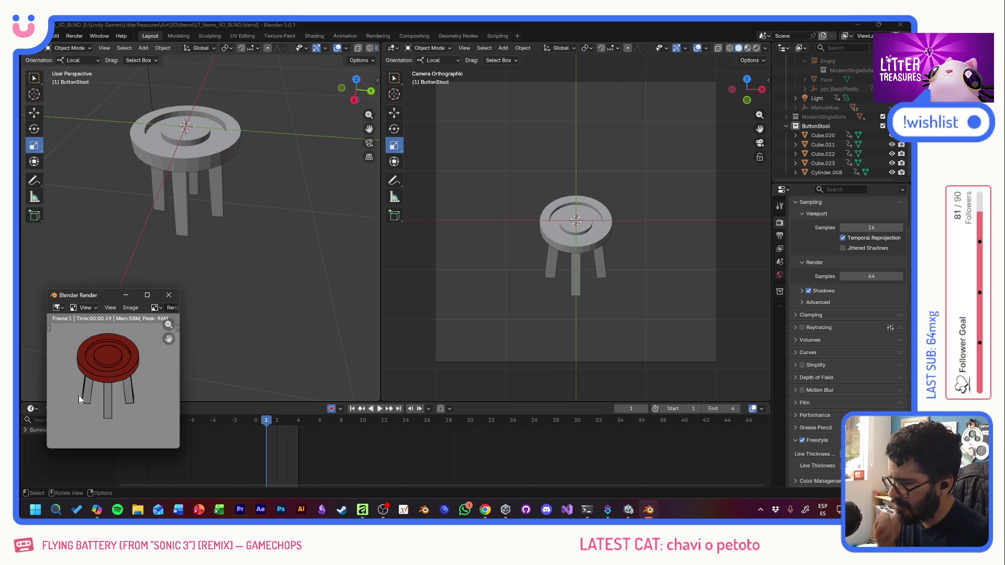
key(super+shift+s)
drag(65, 325, 149, 425)
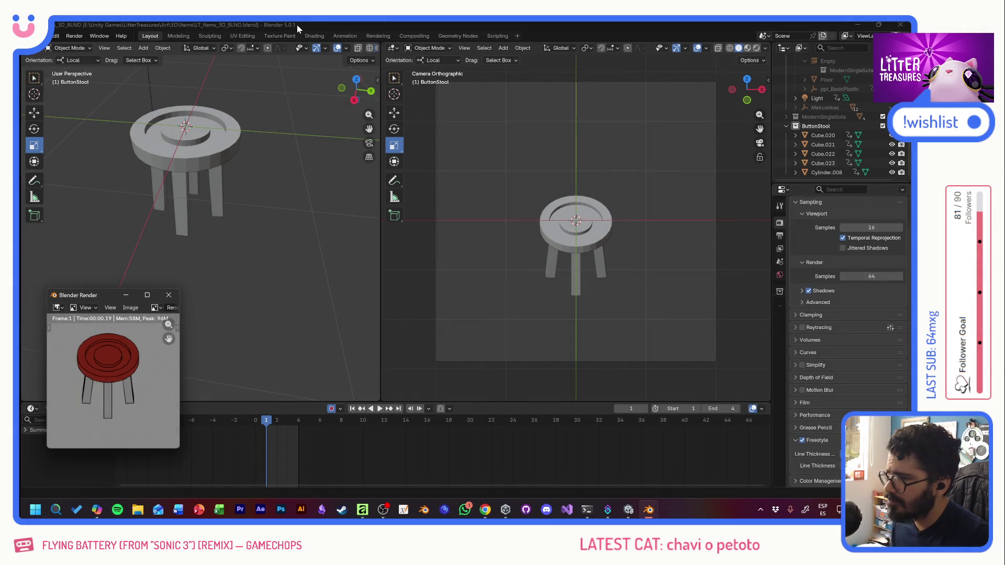
Step: Save the .blend scene file and switch away from Blender
click(299, 23)
key(ctrl+s)
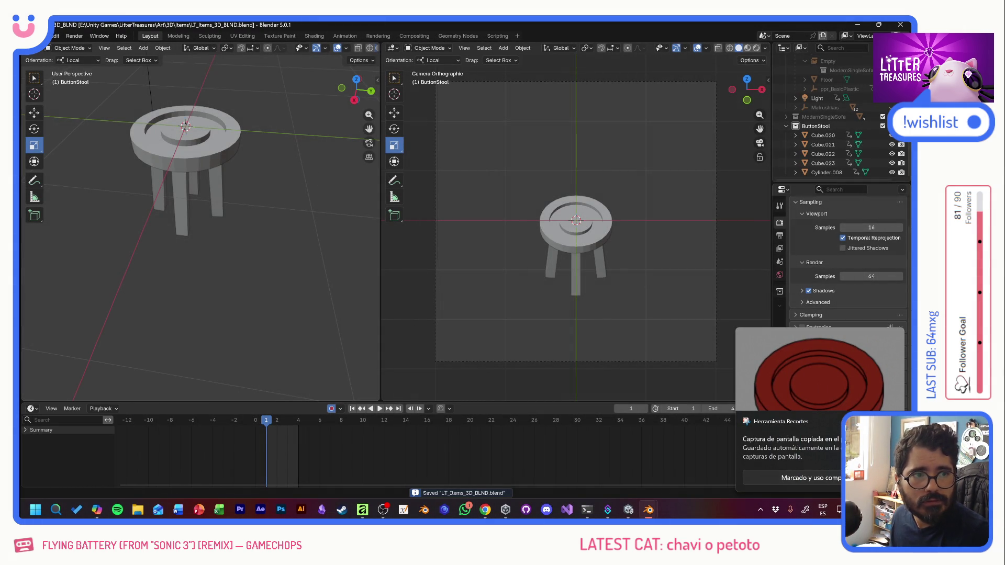
key(alt+Tab)
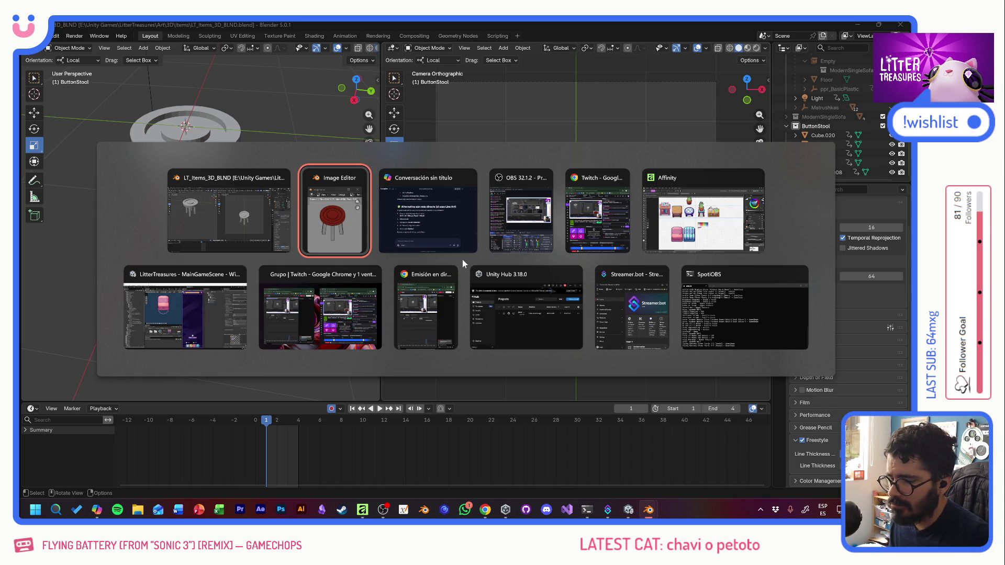
Step: Switch to the Affinity atlas, shrink the pasted stool render and drag it near the wooden table
key(alt+Tab)
key(alt+Tab)
key(alt+Tab)
key(alt+Tab)
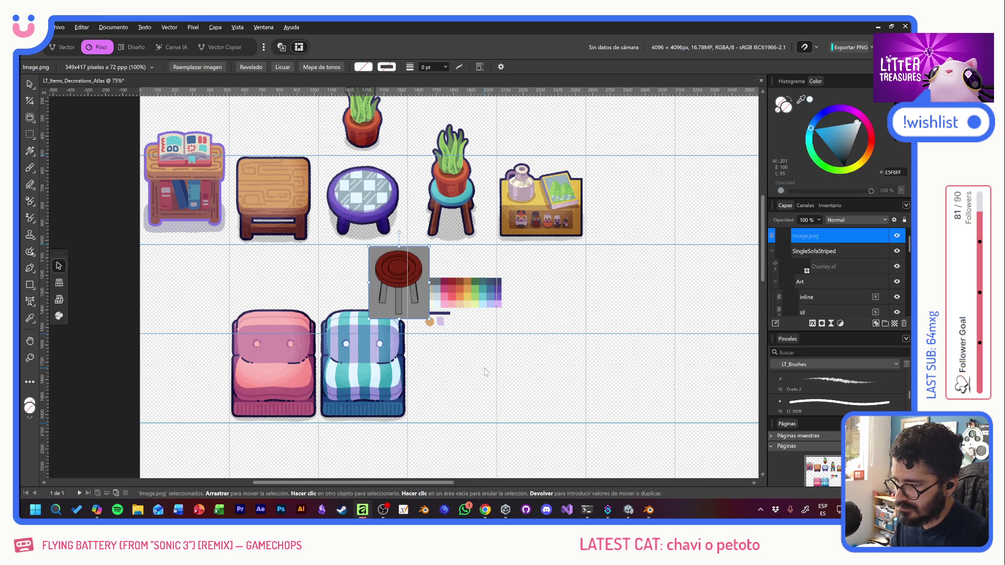
mouse_move(404, 293)
mouse_down()
mouse_move(301, 218)
mouse_move(280, 220)
mouse_up()
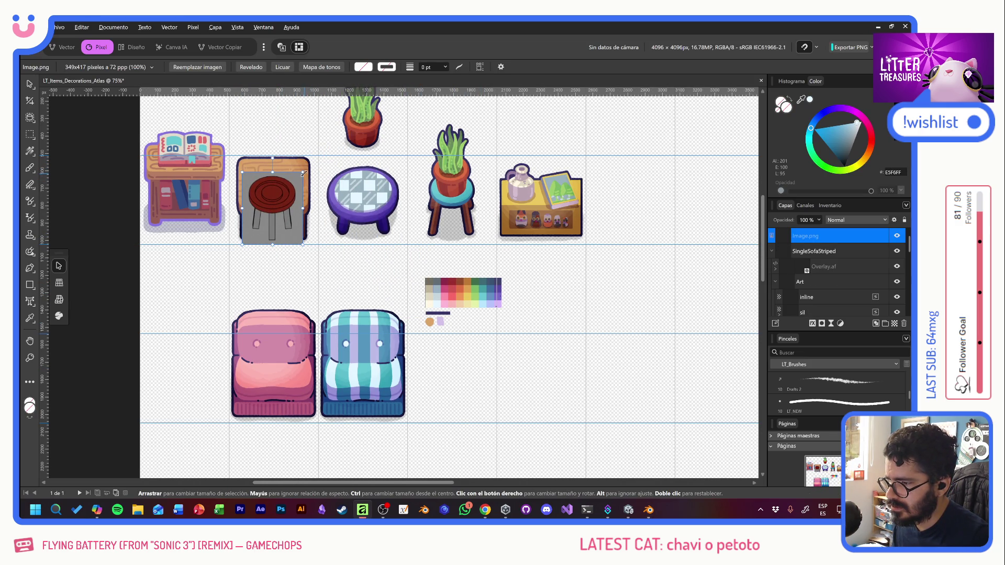
drag(303, 179, 374, 207)
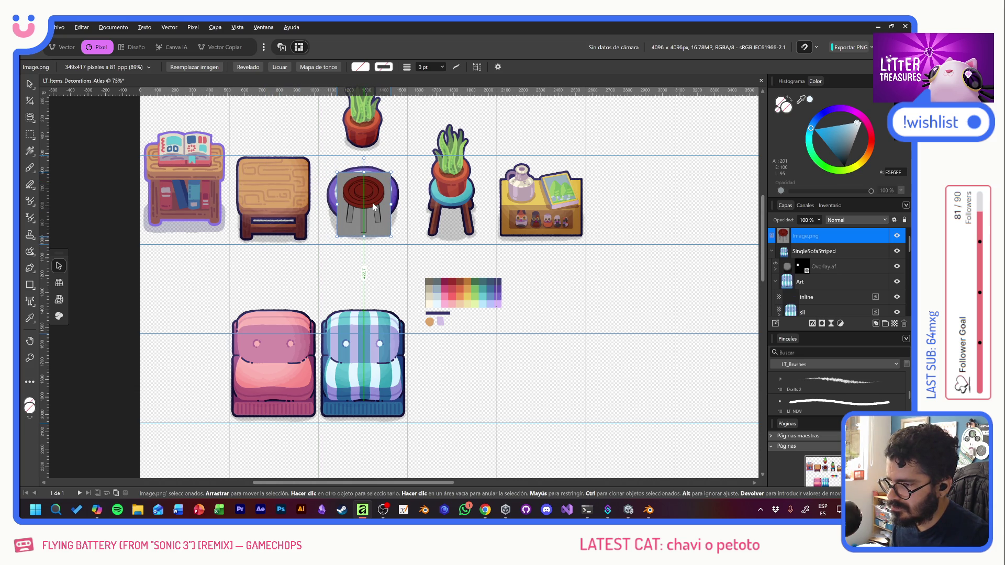
drag(374, 207, 284, 203)
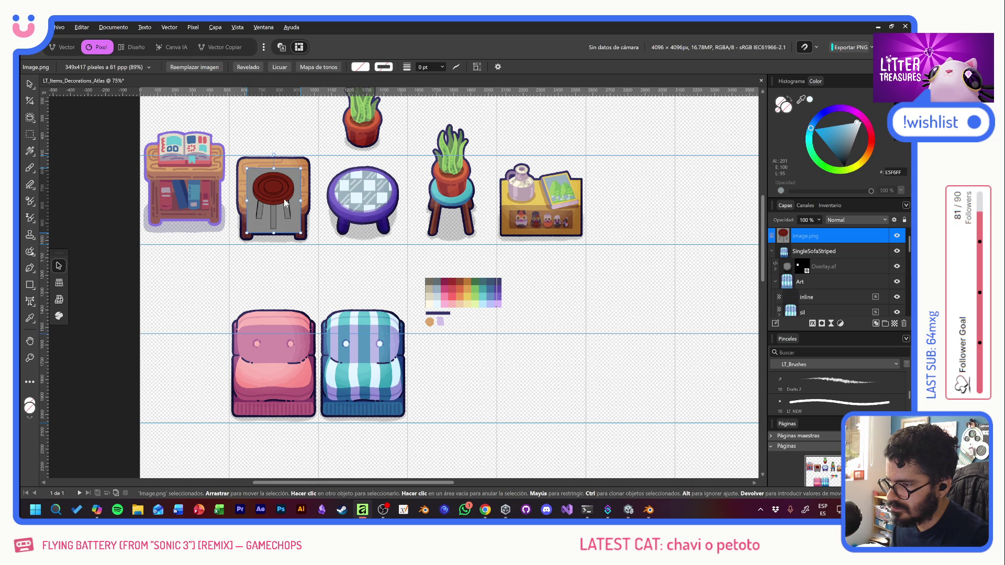
Step: Try the stool over several cells and settle it in the empty top cell above the wooden table
mouse_move(285, 203)
mouse_down()
mouse_move(351, 202)
mouse_move(287, 118)
mouse_up()
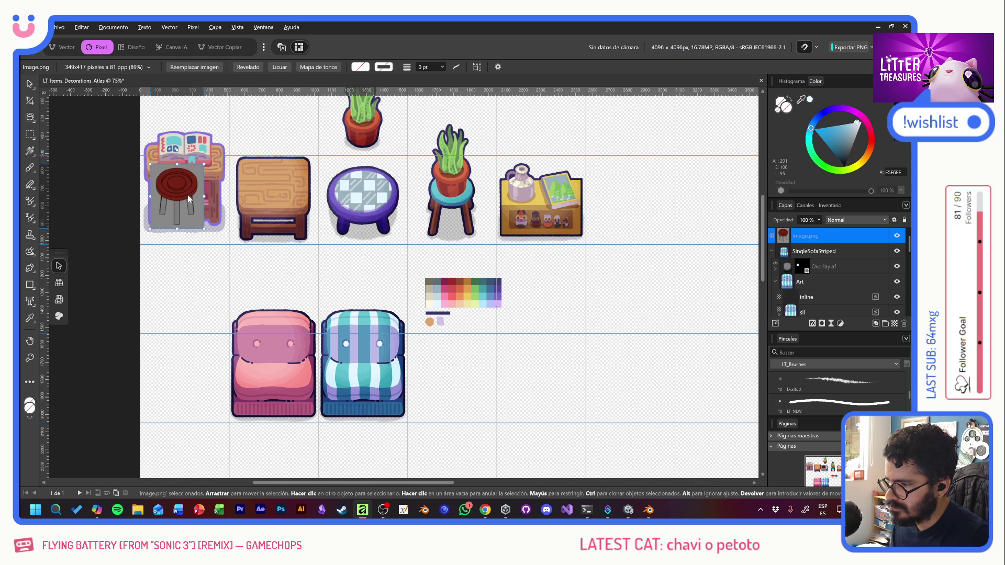
mouse_move(286, 118)
mouse_down()
mouse_move(293, 279)
mouse_move(299, 123)
mouse_move(250, 135)
mouse_move(193, 201)
mouse_move(273, 276)
mouse_move(358, 188)
mouse_move(291, 115)
mouse_move(178, 160)
mouse_move(273, 273)
mouse_move(505, 289)
mouse_move(363, 226)
mouse_up()
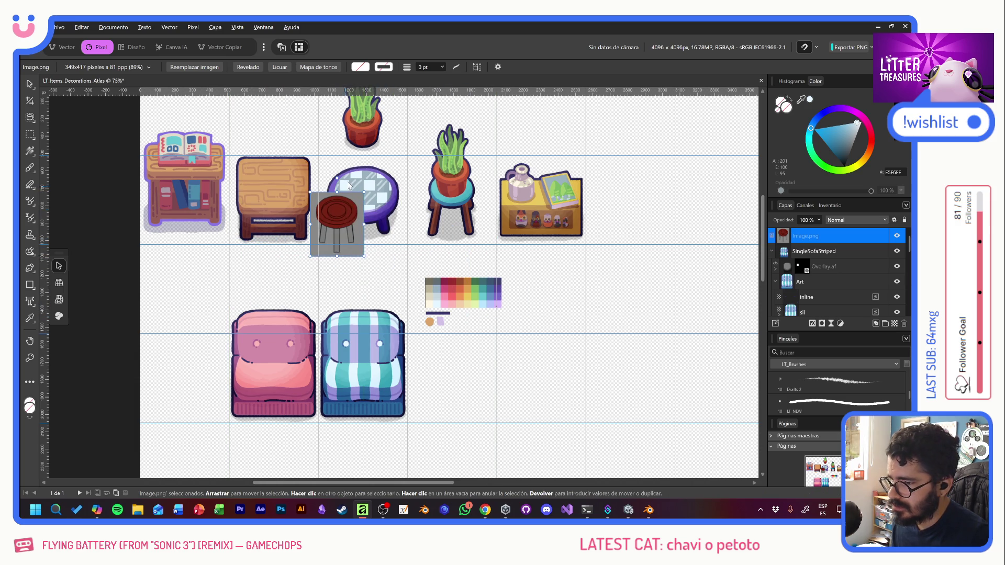
scroll(367, 292, up, 3)
mouse_move(368, 292)
mouse_down()
mouse_move(466, 186)
mouse_move(292, 197)
mouse_up()
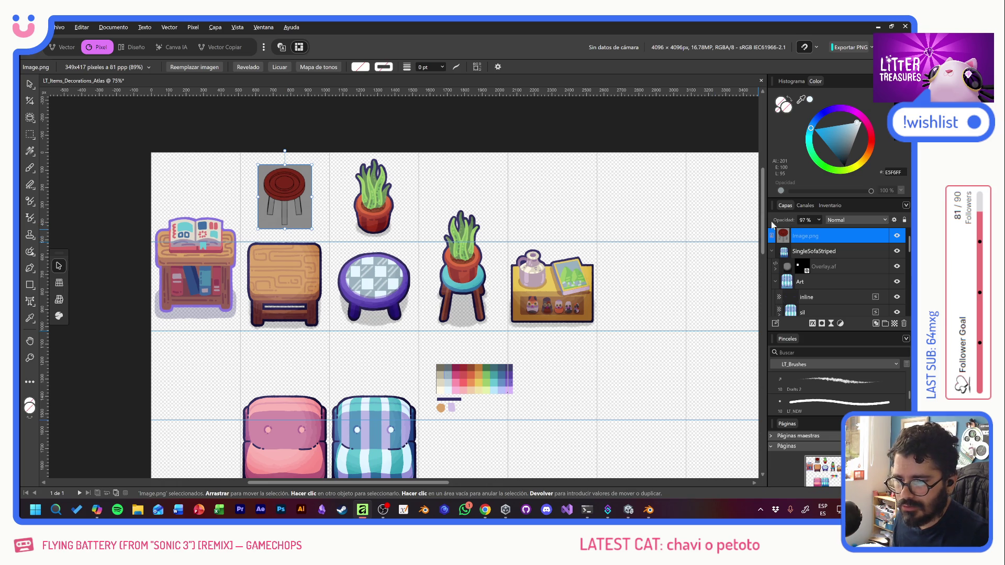
drag(781, 221, 695, 228)
scroll(843, 281, down, 3)
scroll(857, 286, down, 2)
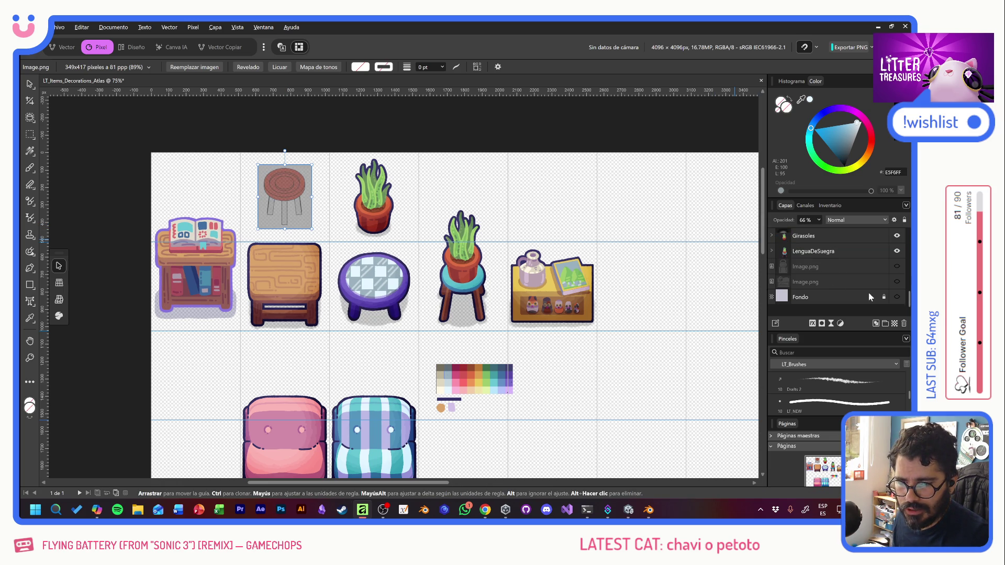
Step: Show the lavender Fondo layer, centre the stool and add vertical guides on both its sides
click(897, 298)
ctrl+scroll(285, 200, up, 2)
ctrl+scroll(285, 200, up, 3)
middle_drag(331, 202, 393, 282)
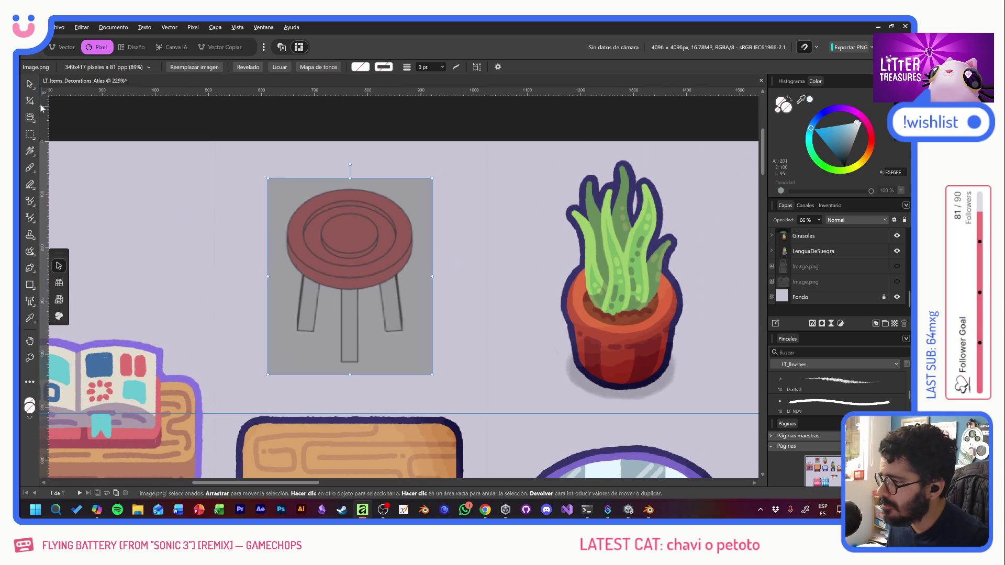
click(30, 84)
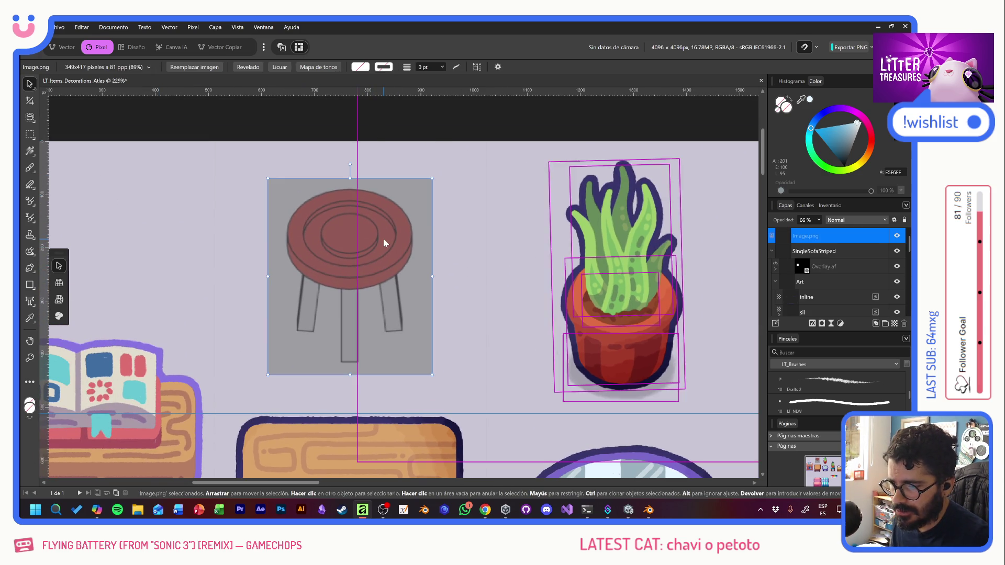
click(277, 145)
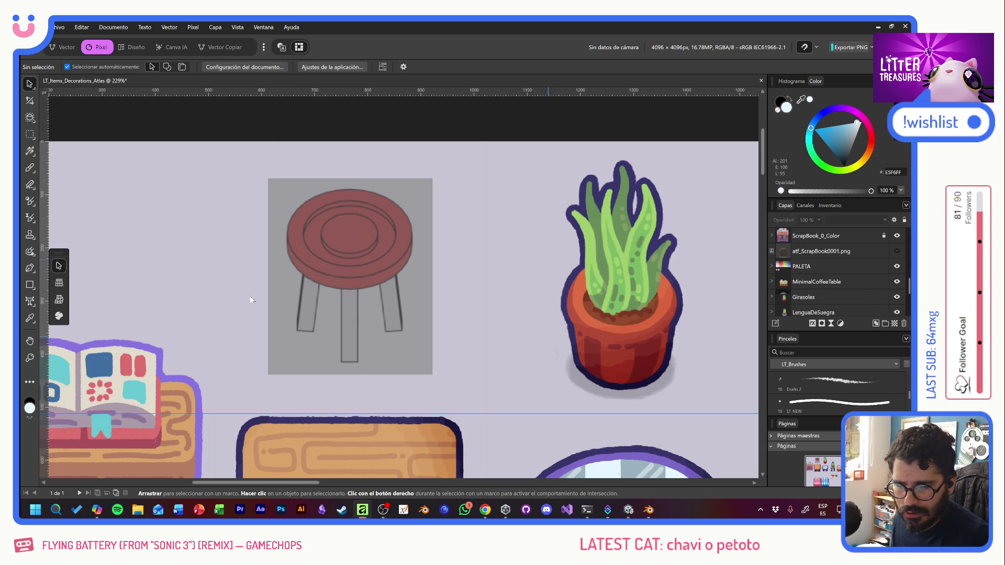
drag(44, 193, 214, 184)
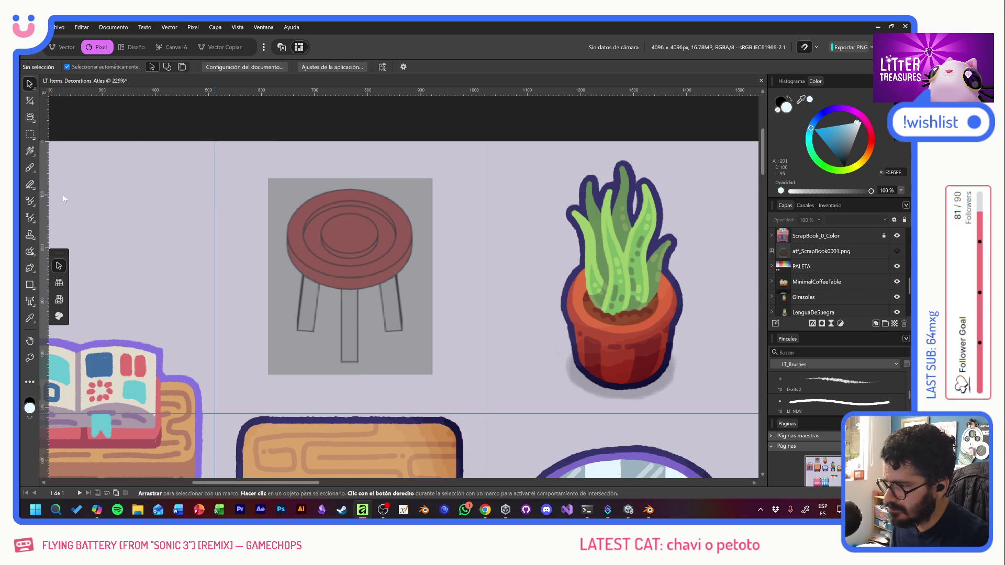
drag(41, 192, 488, 181)
Step: Add a new pixel layer above the stool image and begin renaming it
click(390, 240)
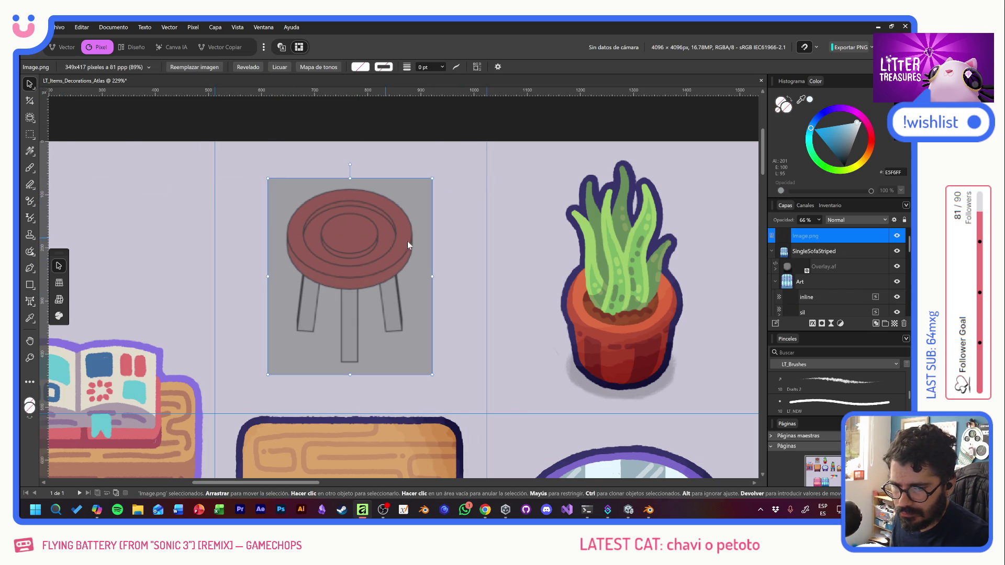
click(899, 323)
double_click(804, 235)
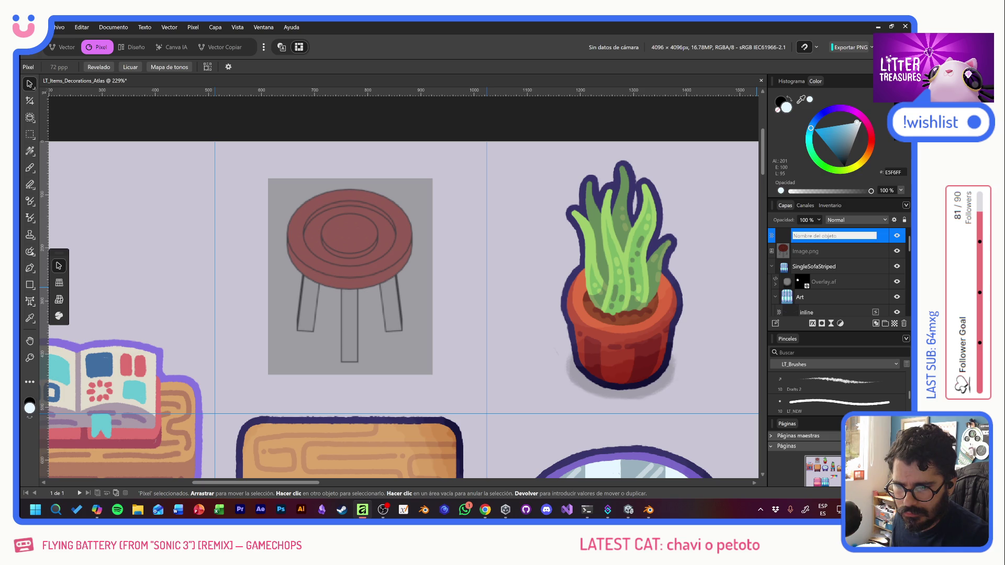
text(Draft)
Step: Confirm the layer name Draft, take the Paint Brush in black and undo the test strokes
key(Return)
key(b)
mouse_move(339, 206)
mouse_down()
mouse_move(299, 298)
mouse_move(391, 270)
mouse_up()
key(ctrl+z)
key(x)
key(ctrl+z)
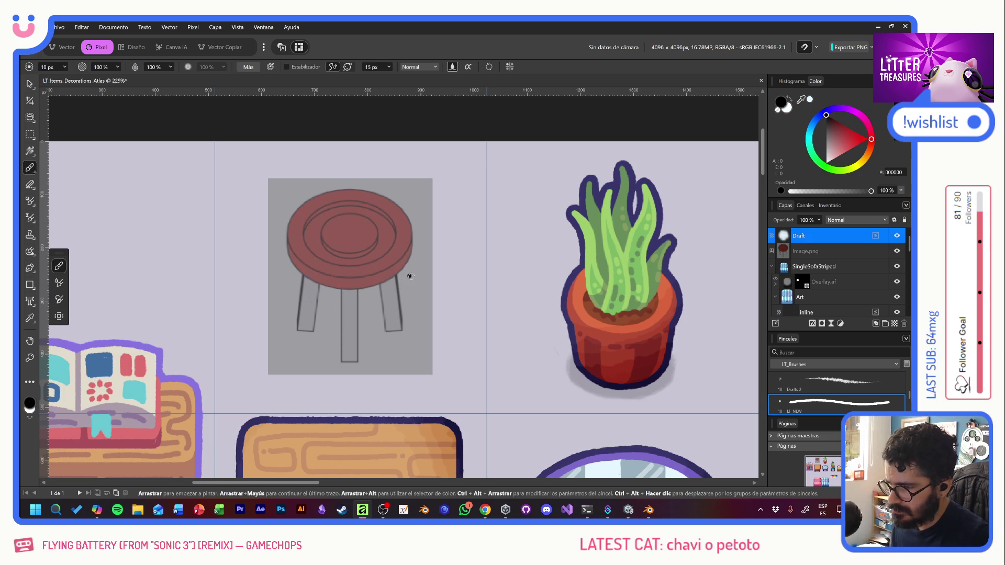
Step: Choose the Drafts 2 sketch brush, undo a test scribble and enable the stroke stabiliser
click(831, 384)
drag(343, 228, 397, 315)
key(ctrl+z)
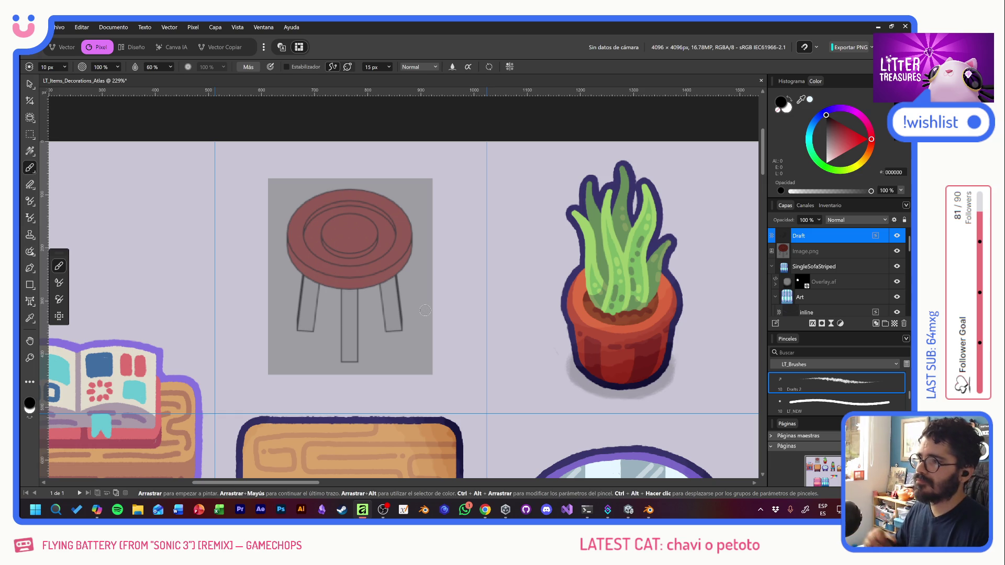
click(286, 67)
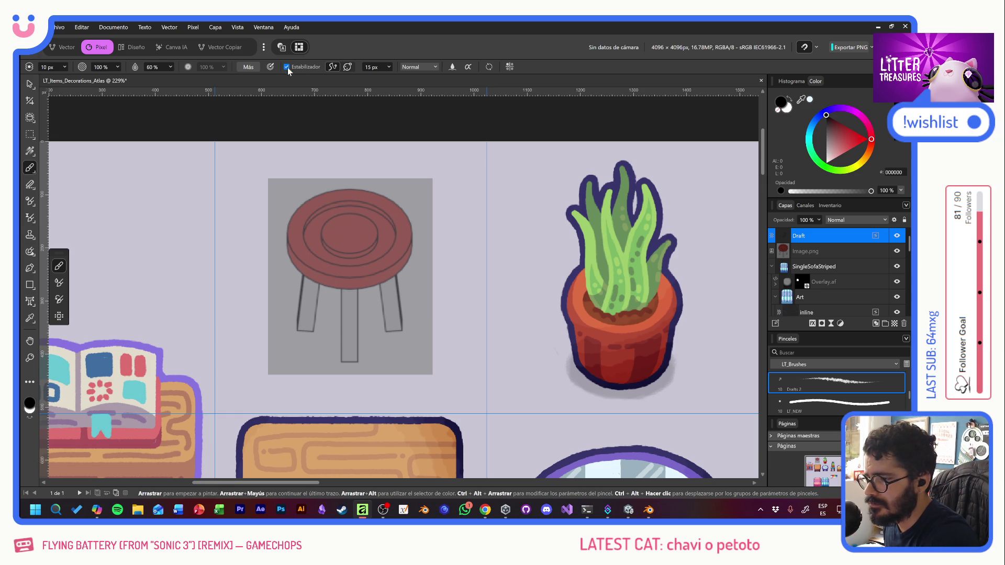
ctrl+scroll(522, 267, up, 2)
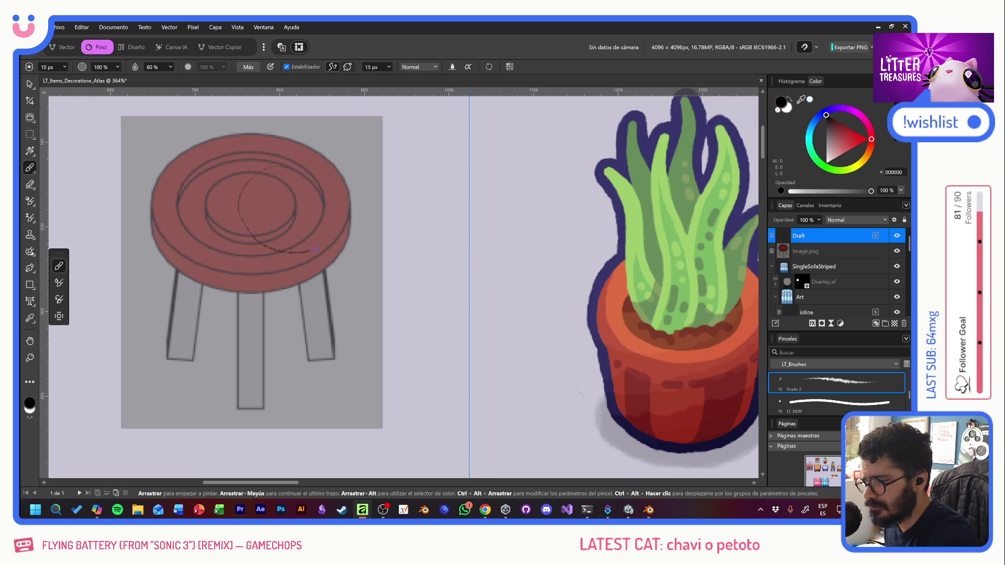
Step: Trace both edges of the stool's centre leg, undoing a stray seat stroke
middle_drag(294, 253, 485, 255)
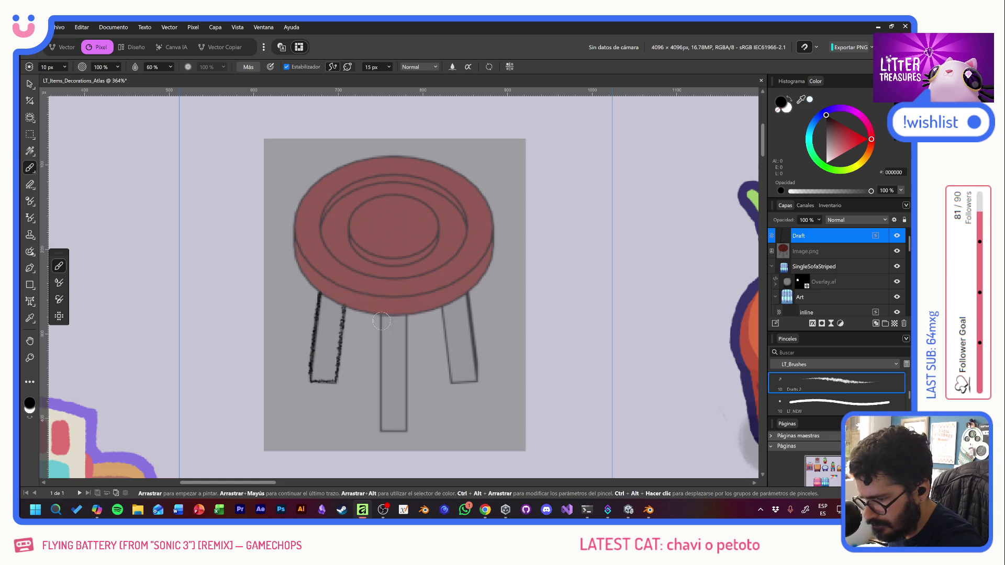
drag(381, 314, 382, 365)
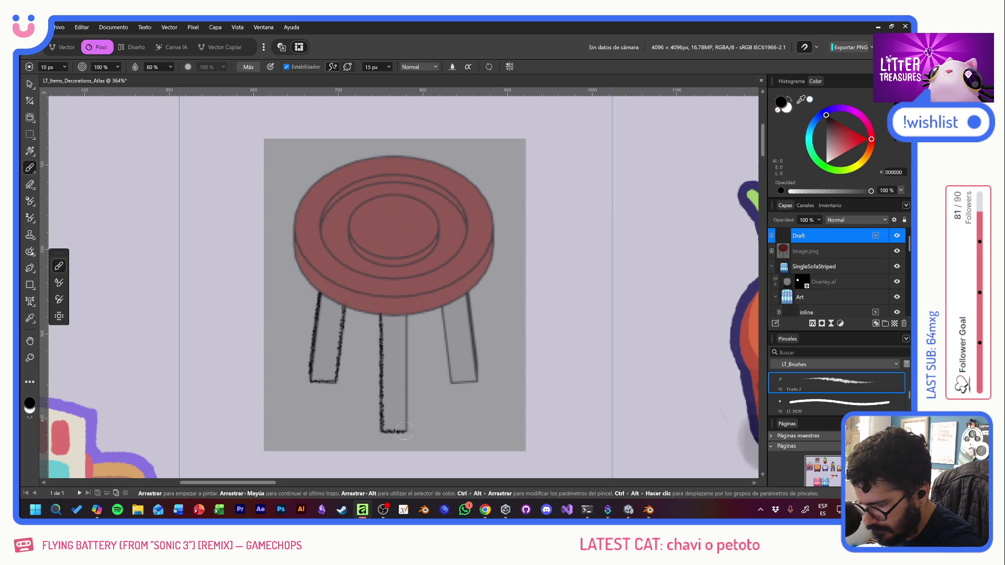
drag(402, 431, 405, 322)
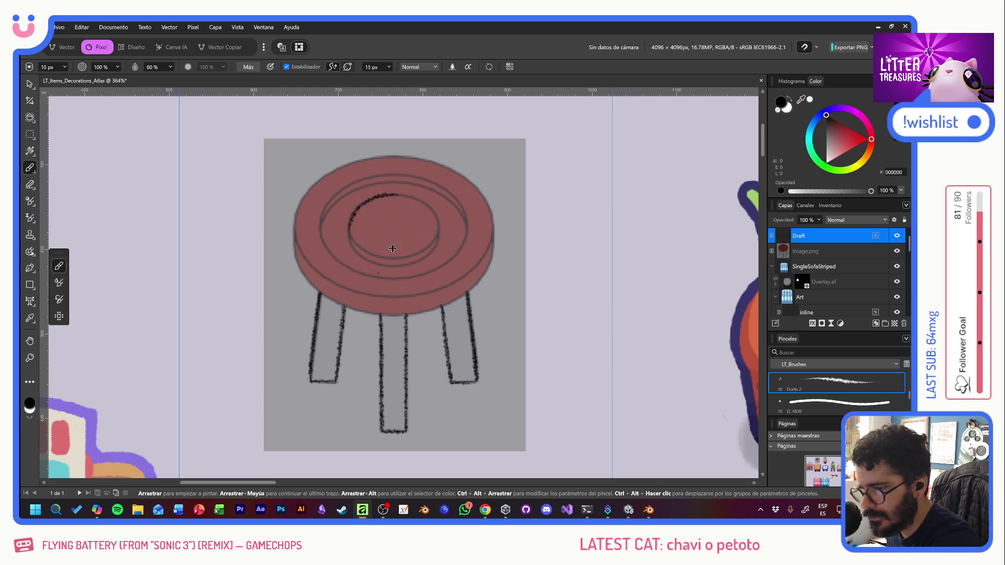
key(ctrl+z)
Step: Enable mirrored Symmetry painting and trace the seat's inner ring and top edge
click(509, 67)
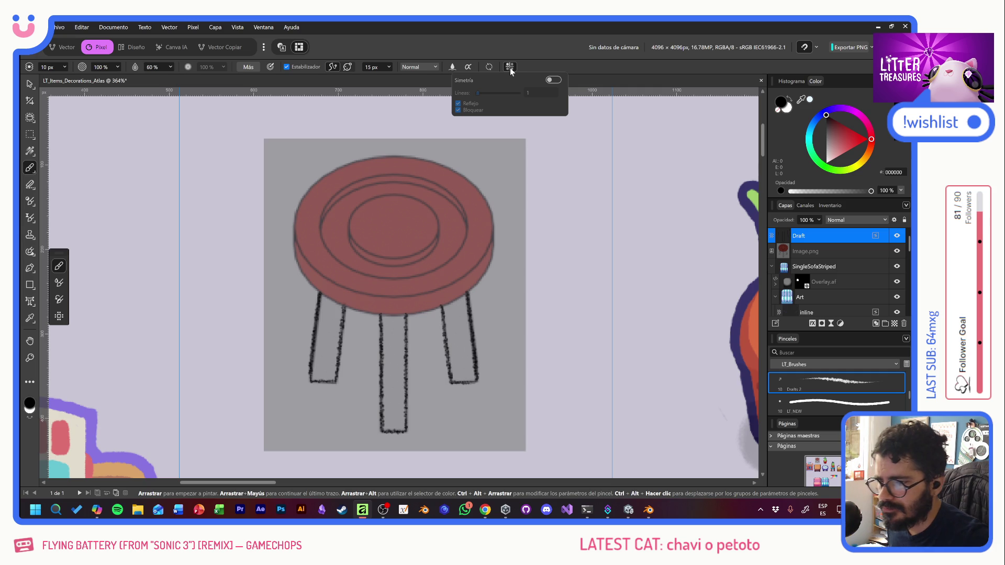
click(554, 80)
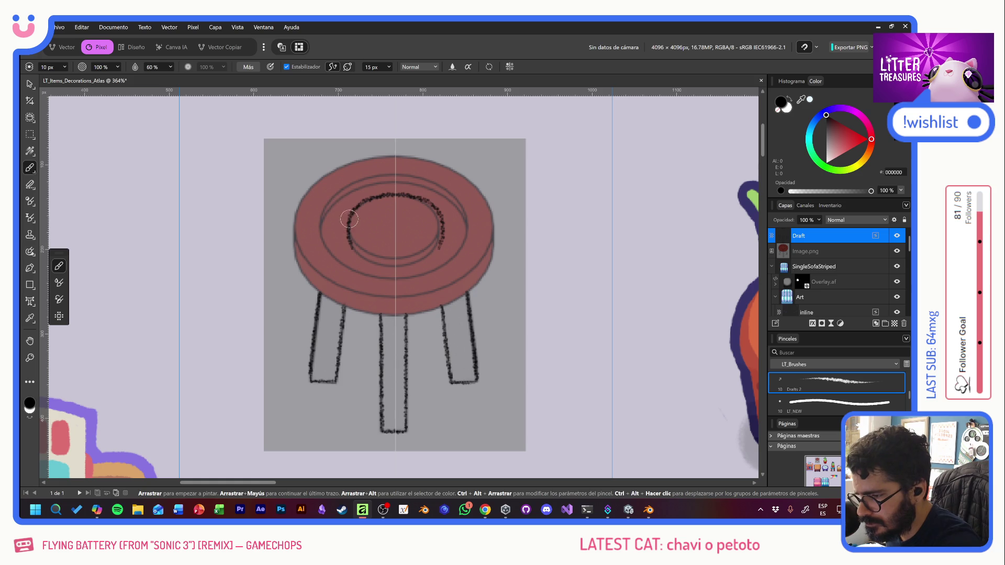
drag(353, 248, 436, 250)
key(ctrl+z)
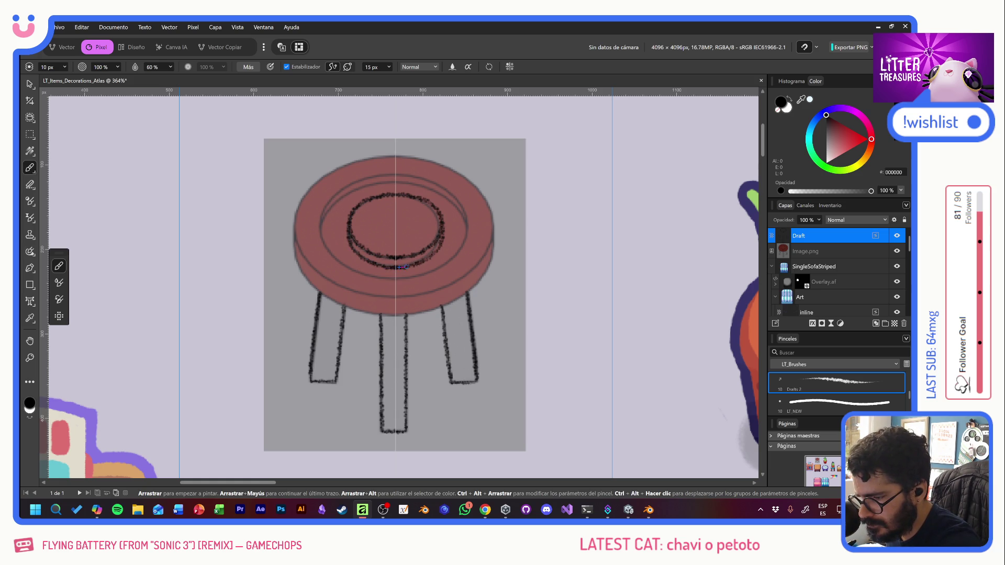
drag(395, 157, 364, 159)
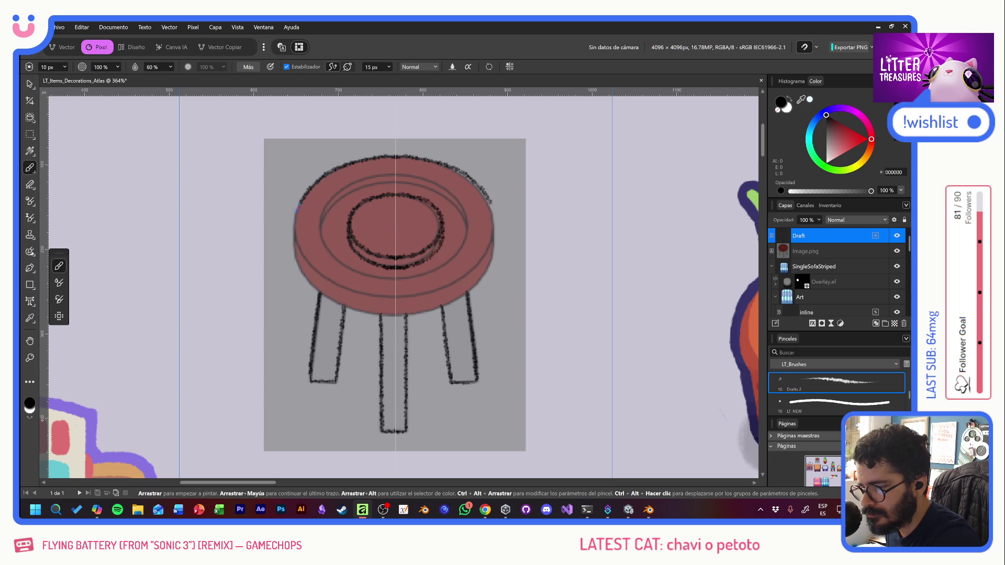
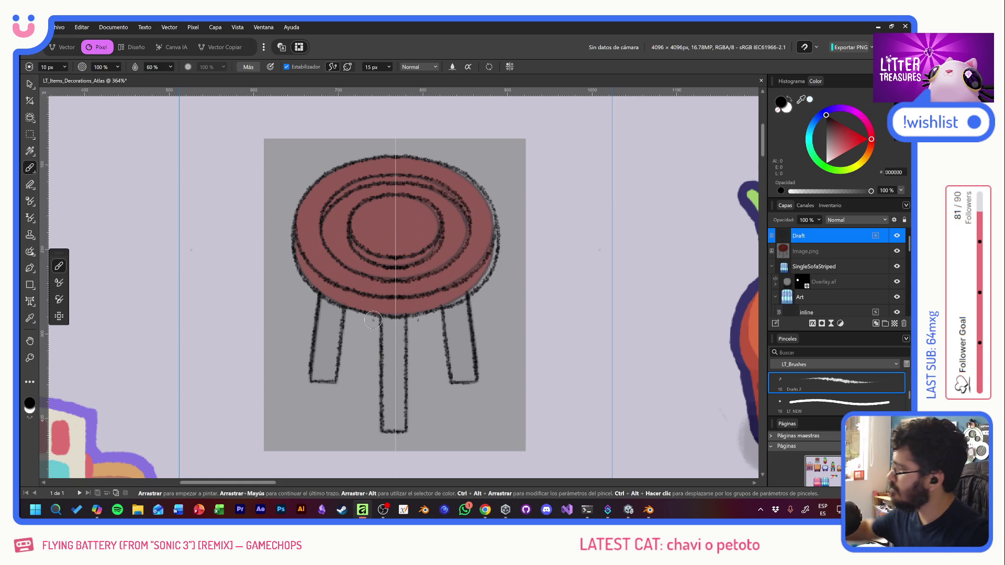
Step: Finish dabbing the middle leg sketch, then hide and delete the Image.png reference layer
click(390, 387)
click(399, 387)
click(838, 251)
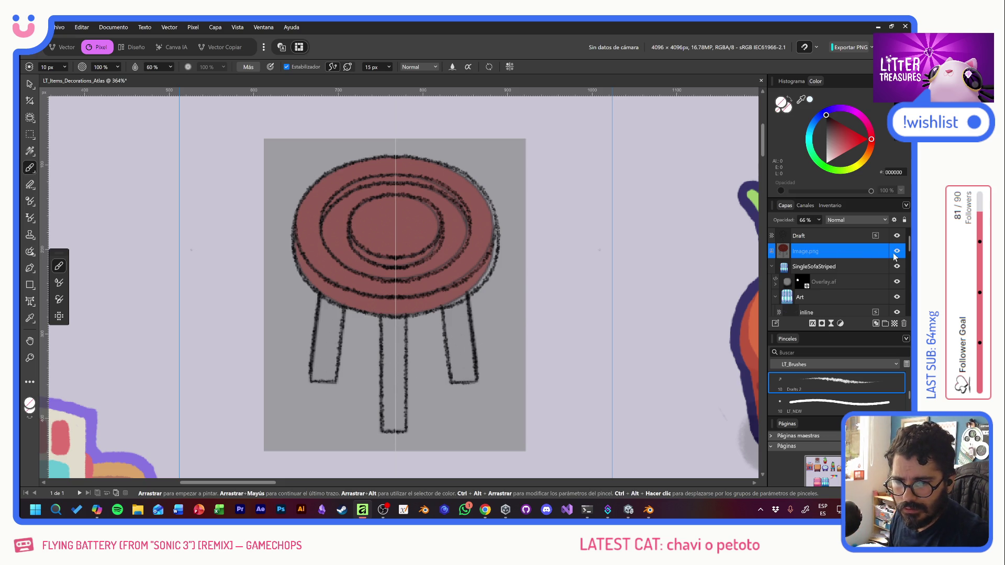
click(897, 252)
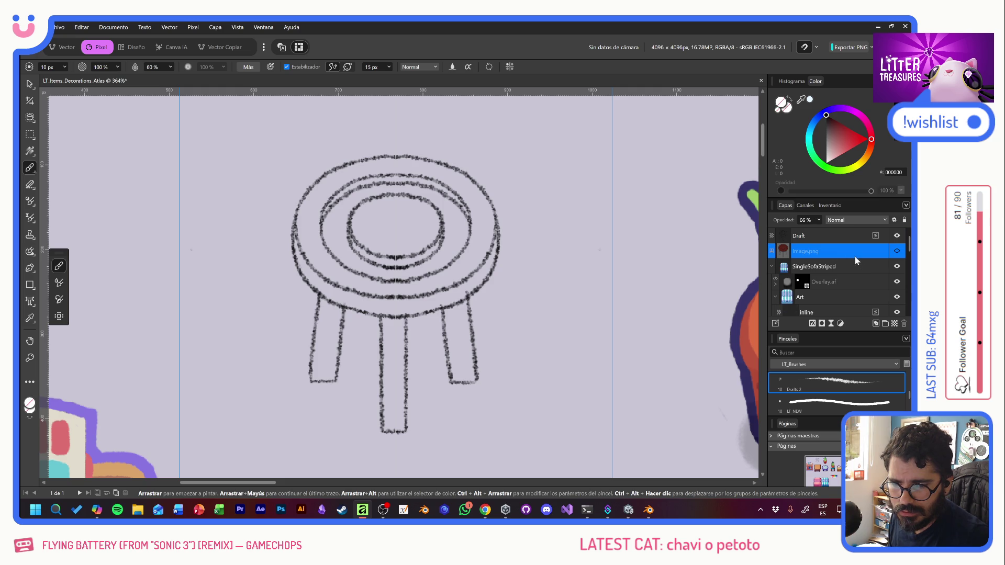
key(Delete)
Step: Add a pixel layer named Sil, fade the Draft sketch to about 10% opacity, and choose the LT_NEW brush
click(894, 322)
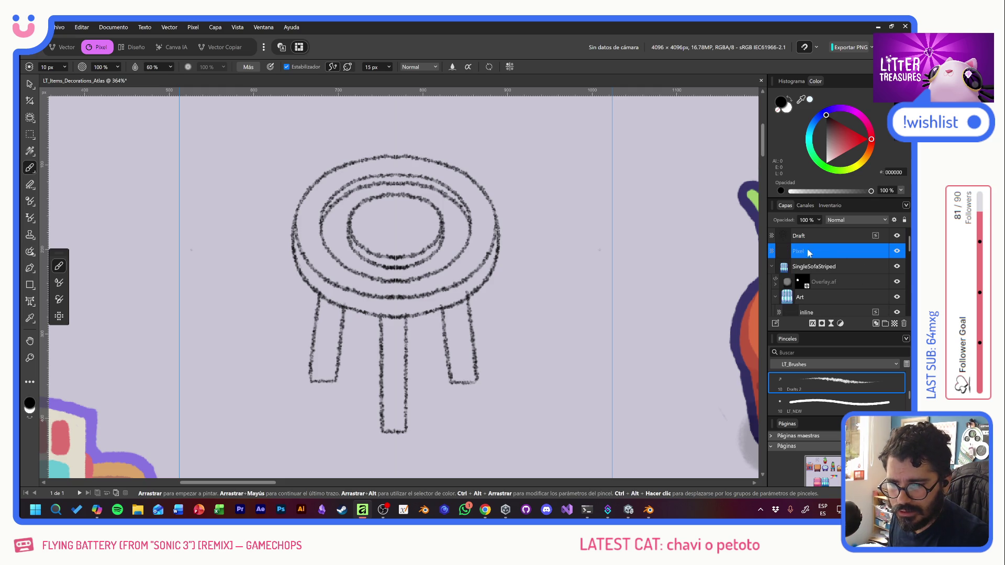
click(803, 236)
key(1)
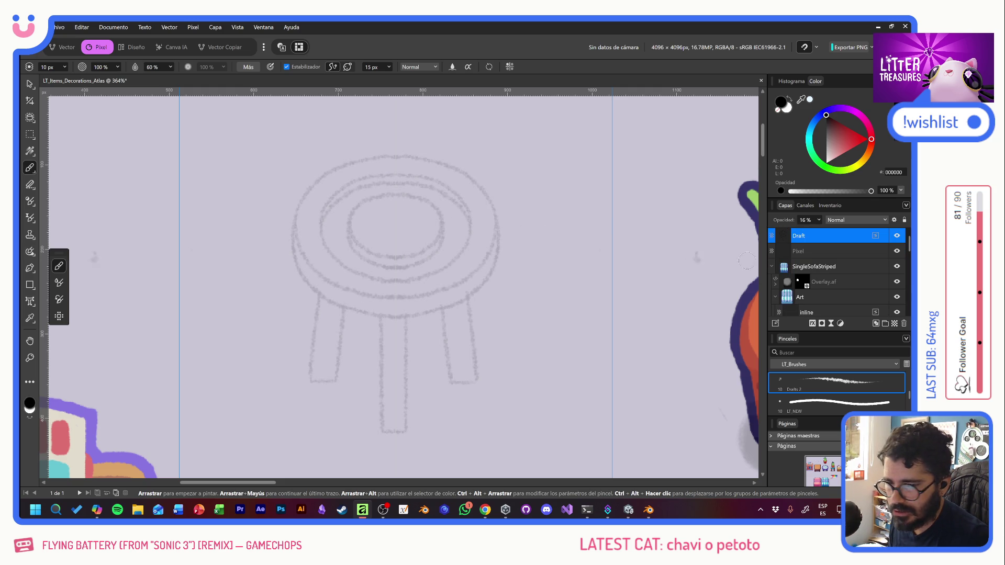
click(823, 252)
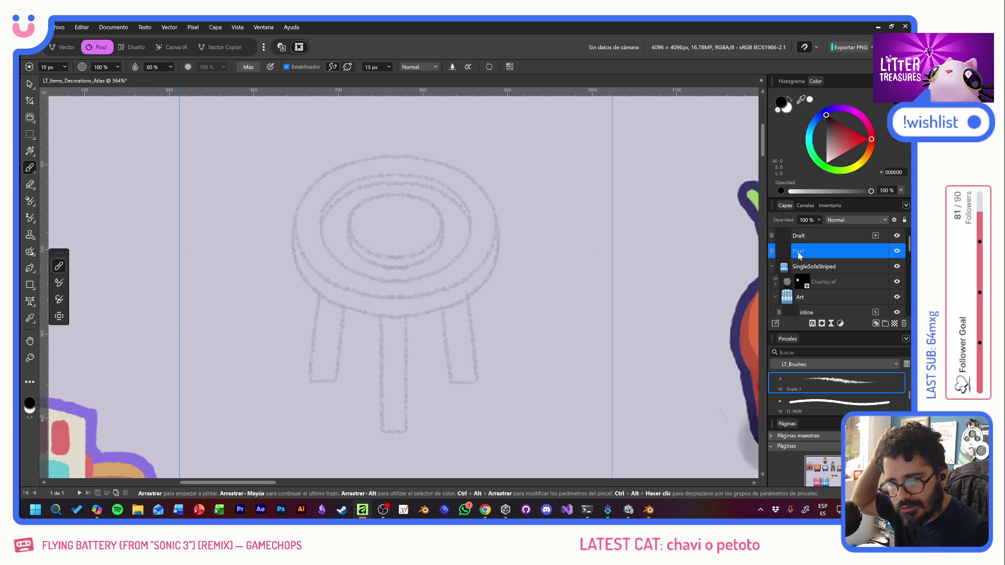
double_click(797, 253)
text(Sil)
key(Return)
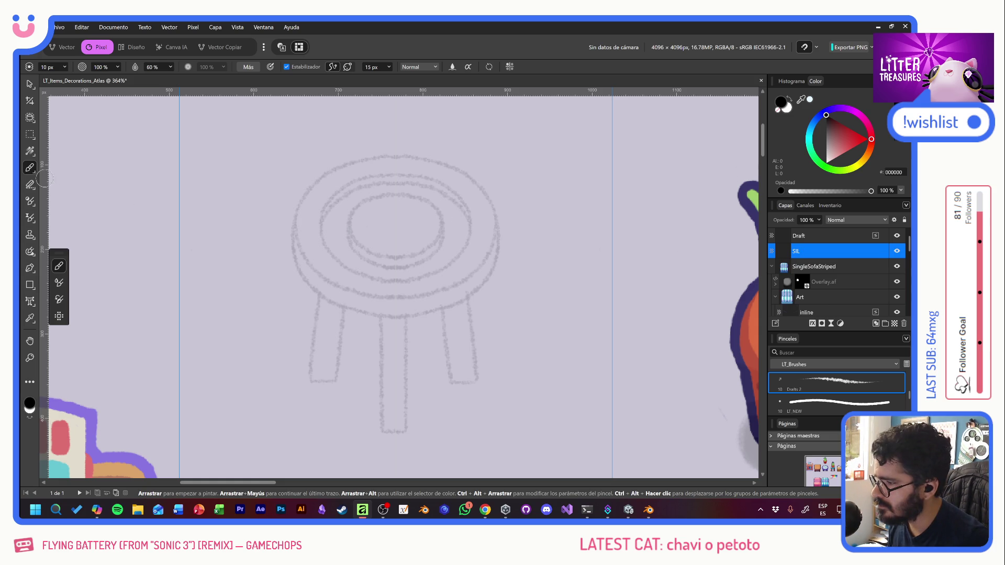
scroll(837, 390, down, 1)
click(837, 386)
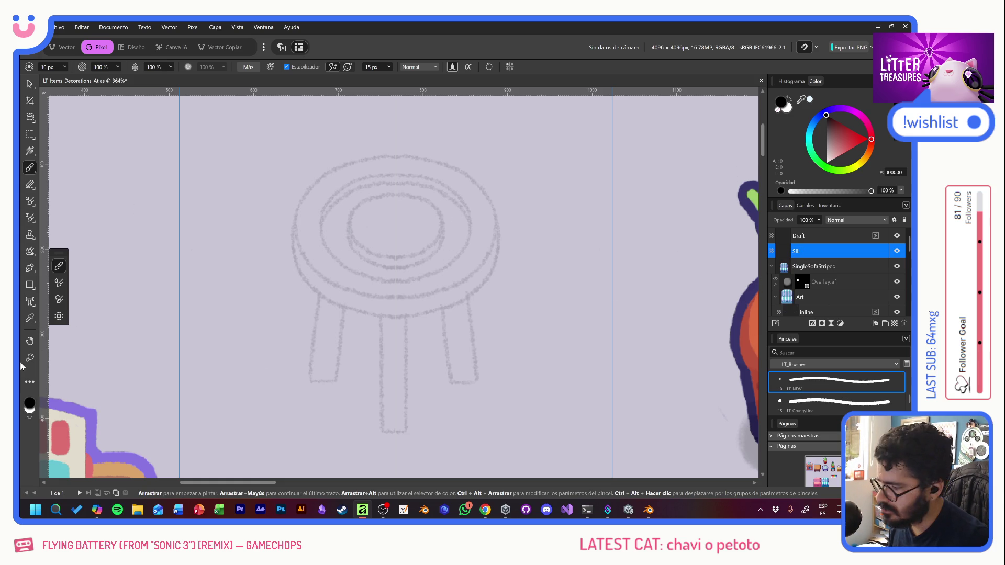
Step: Swap to white and paint a mirrored white ring around the stool seat's outline
key(x)
drag(370, 224, 354, 346)
key(ctrl+z)
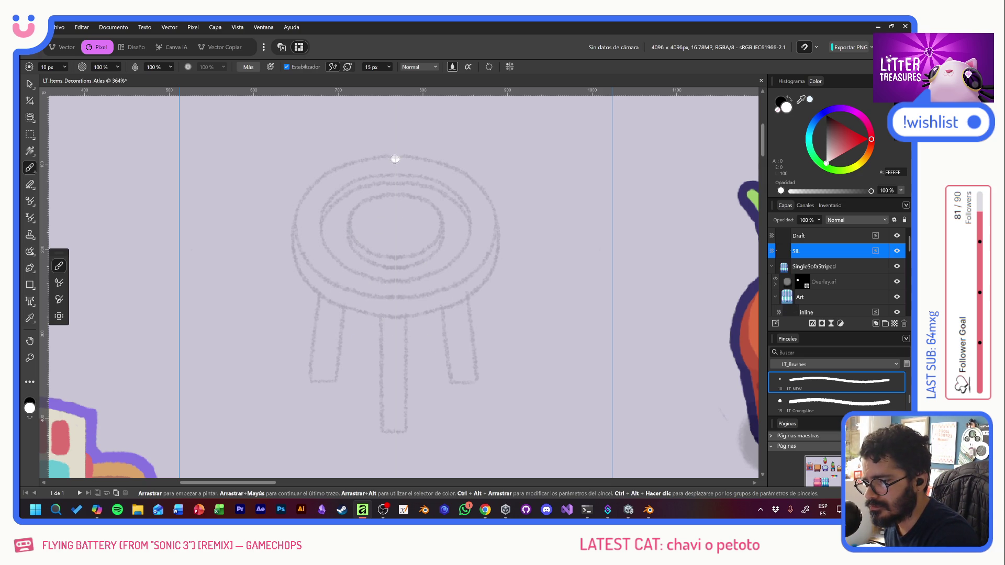
mouse_move(391, 160)
mouse_down()
mouse_move(314, 186)
mouse_move(302, 271)
mouse_move(334, 293)
mouse_up()
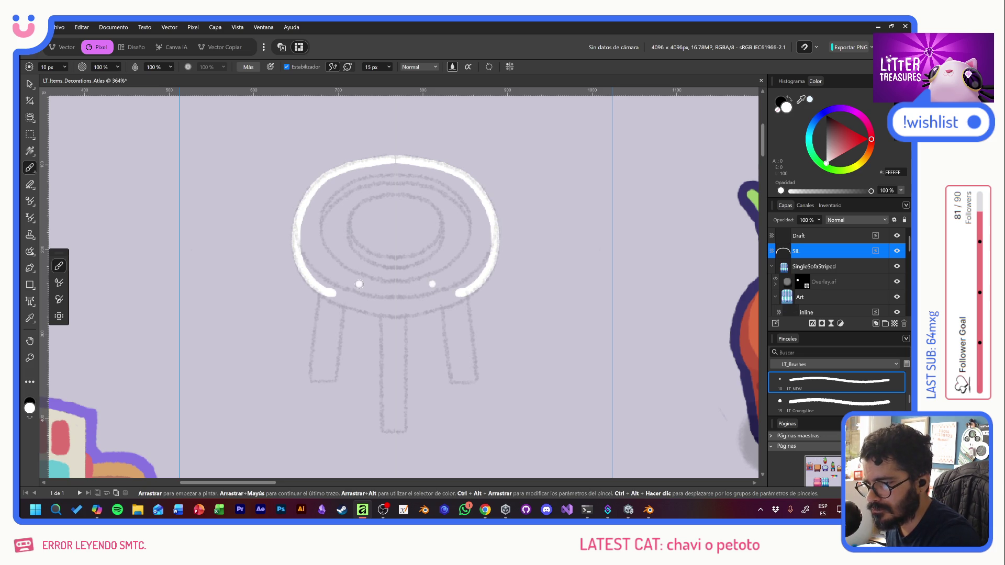
mouse_move(302, 260)
mouse_down()
mouse_move(340, 302)
mouse_move(396, 311)
mouse_up()
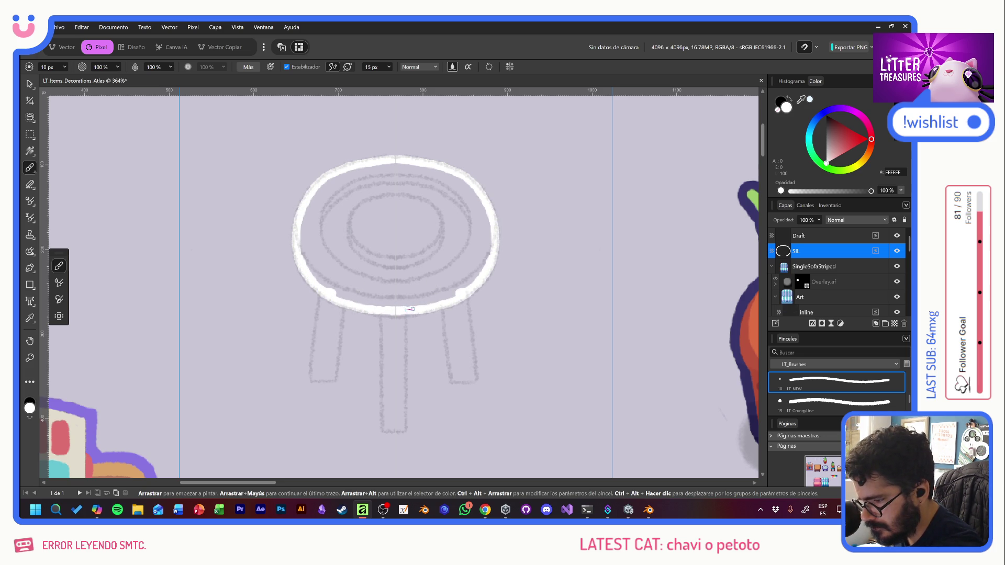
drag(308, 275, 325, 292)
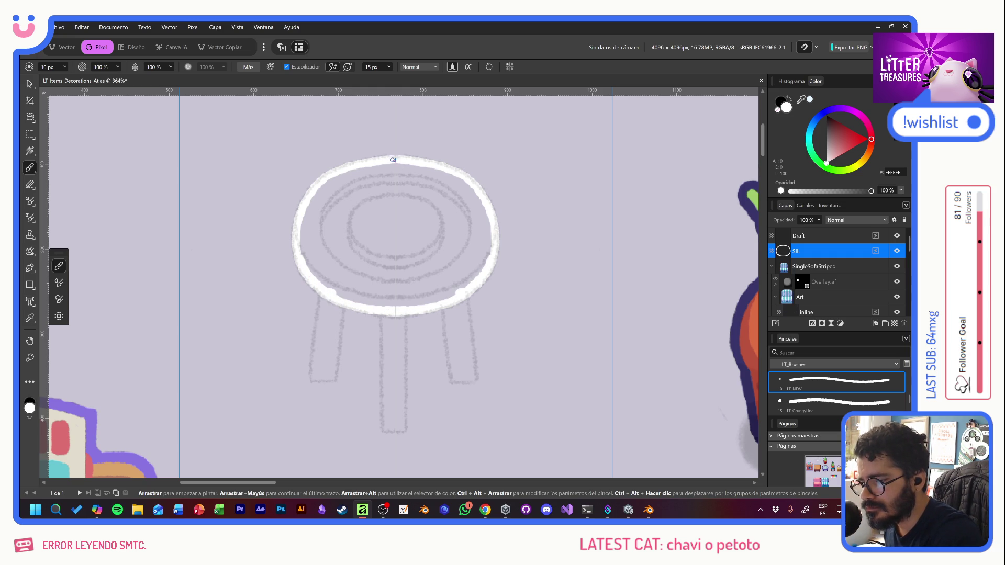
drag(378, 164, 356, 166)
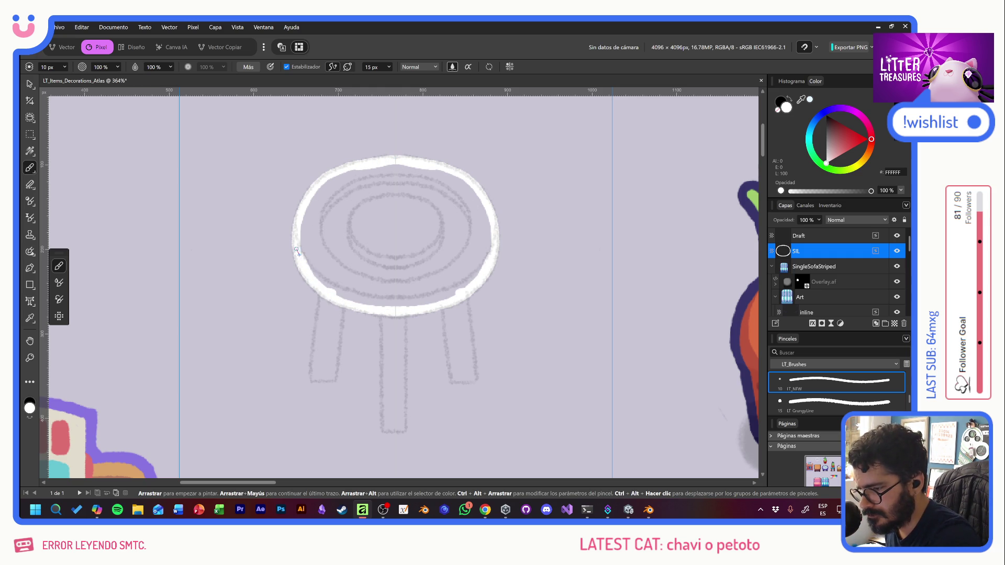
Step: Repaint the ring's left edge and fill its interior so the seat becomes a solid white silhouette
drag(296, 219, 309, 187)
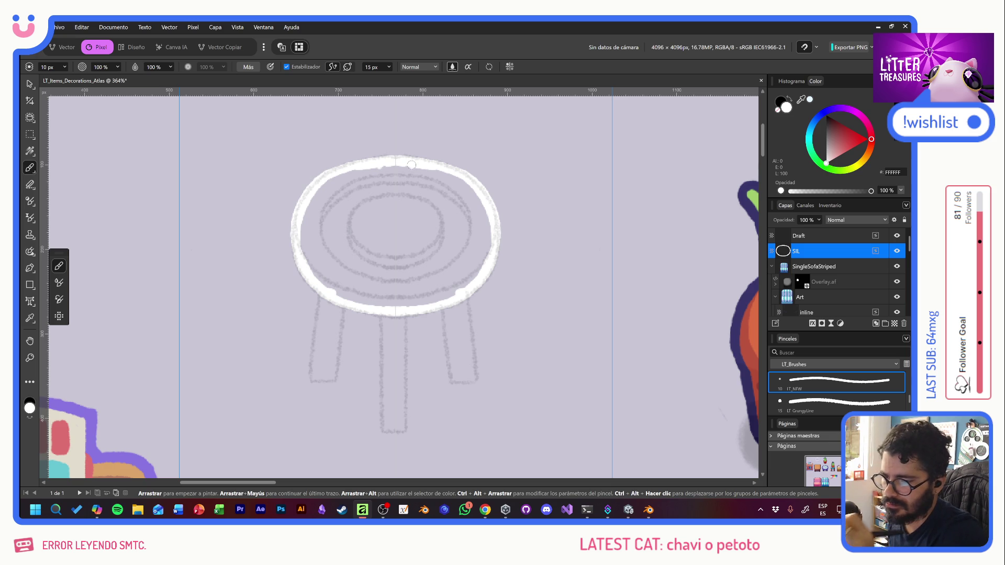
key(ctrl+z)
drag(297, 250, 302, 204)
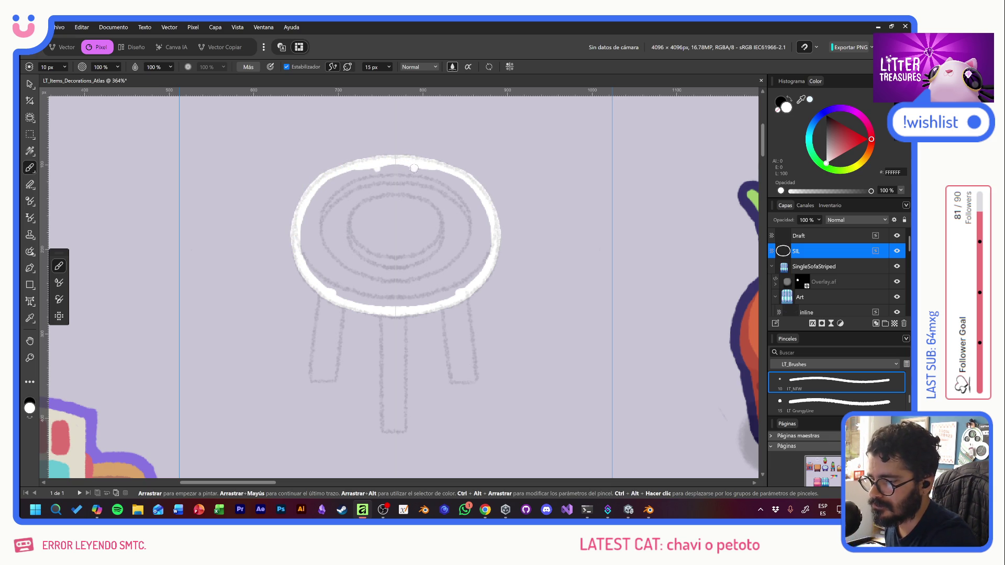
mouse_move(301, 218)
mouse_down()
mouse_move(346, 257)
mouse_move(357, 240)
mouse_move(357, 299)
mouse_move(391, 267)
mouse_up()
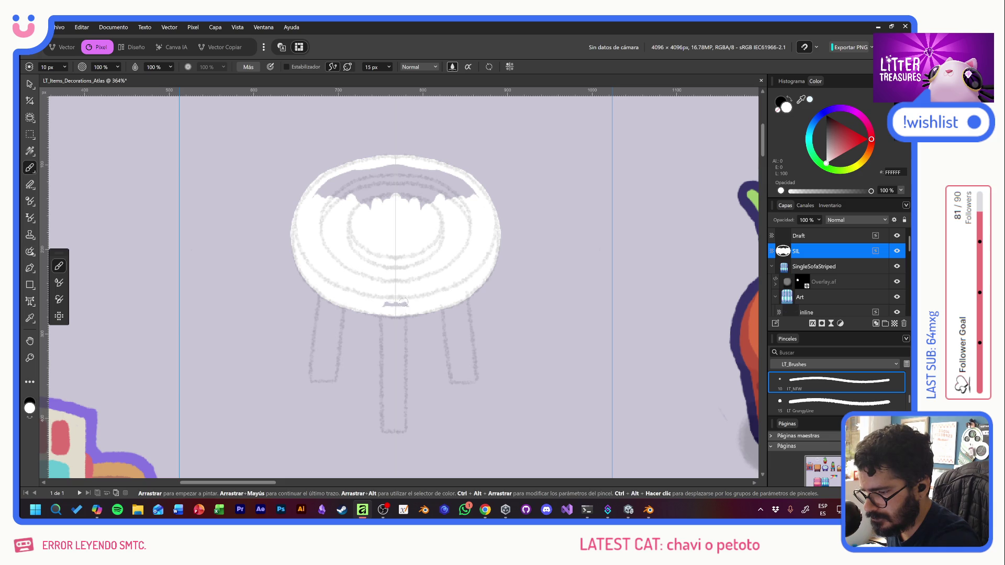
mouse_move(396, 181)
mouse_down()
mouse_move(376, 208)
mouse_move(328, 182)
mouse_up()
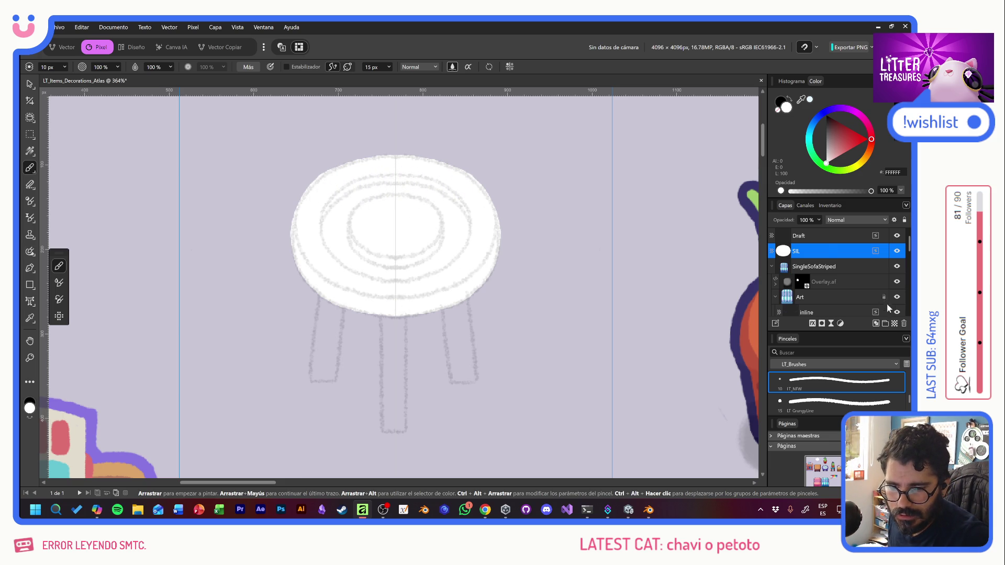
click(815, 264)
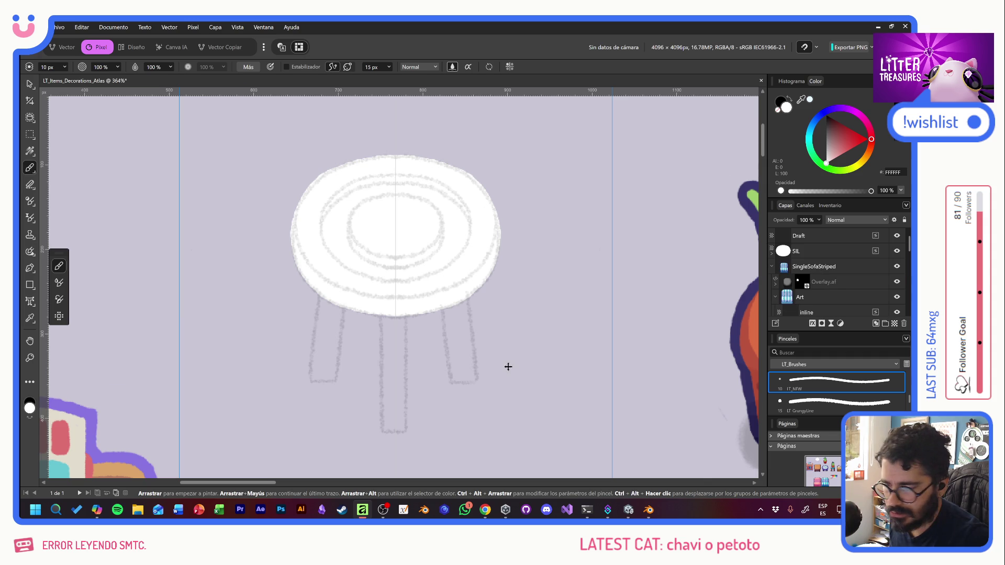
ctrl+scroll(508, 367, down, 3)
ctrl+scroll(507, 366, down, 2)
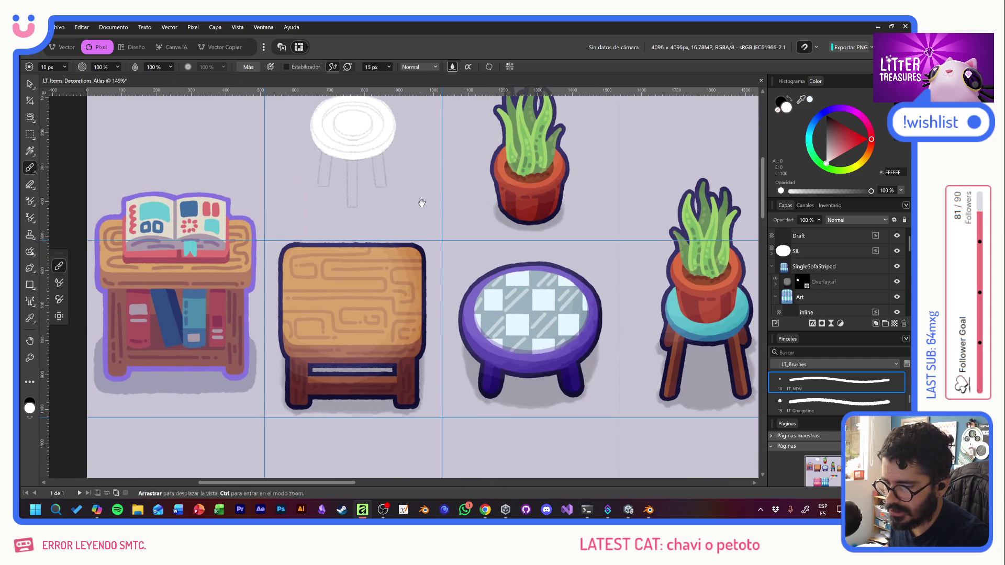
Step: Move the PALETA colour group beside the stool and add a nested pixel layer inside Sil
click(29, 84)
ctrl+scroll(375, 239, down, 3)
ctrl+scroll(375, 240, down, 2)
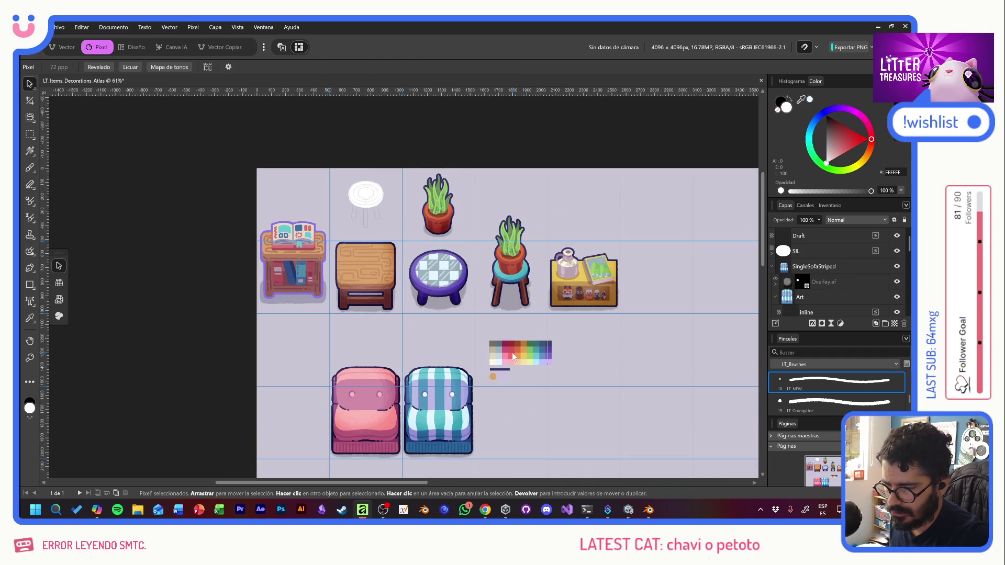
drag(515, 358, 290, 190)
ctrl+scroll(314, 197, up, 4)
ctrl+scroll(314, 198, up, 5)
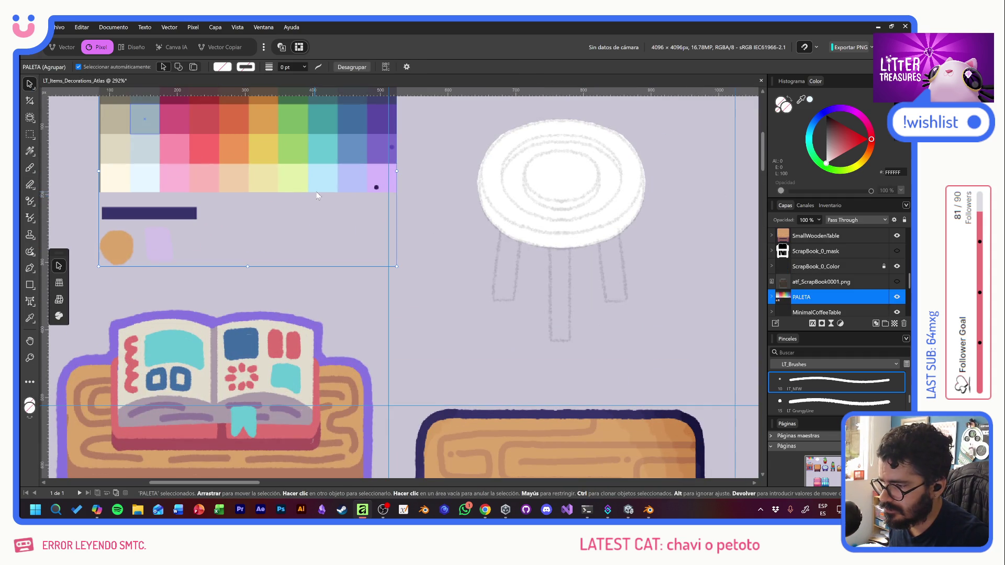
scroll(833, 267, up, 3)
click(774, 251)
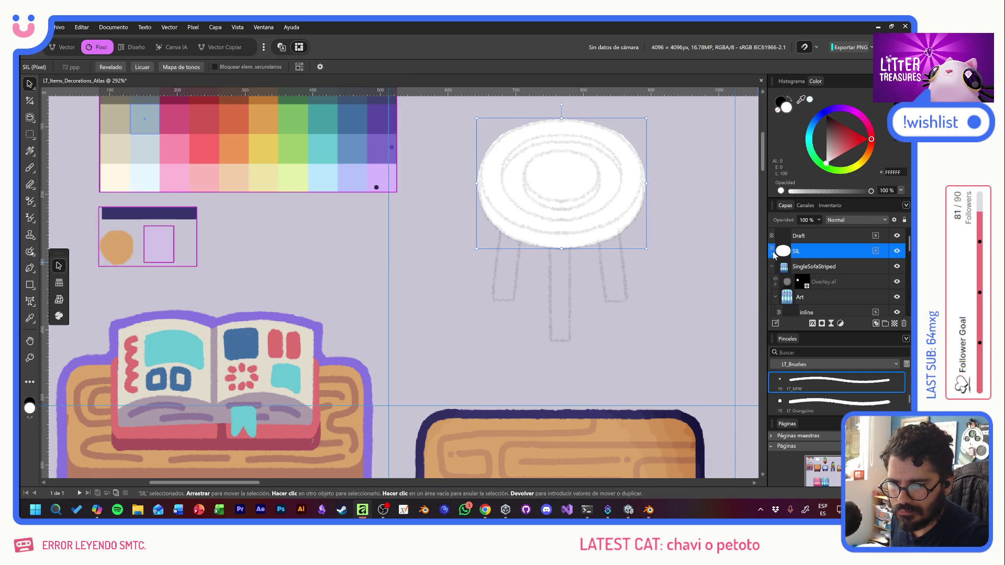
key(ctrl+shift+n)
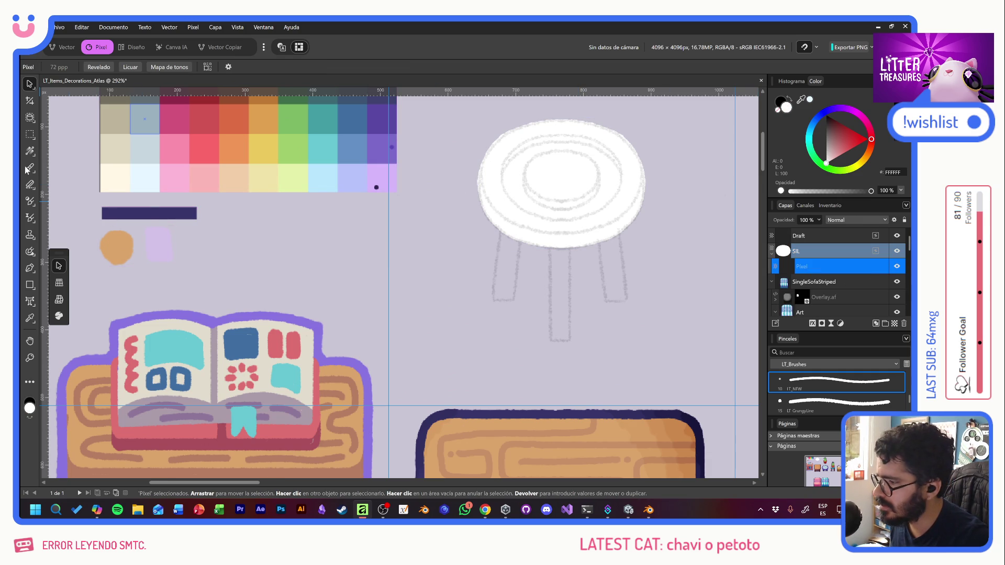
Step: Return to the Paint Brush with the lavender swatch, undo a trial stroke and centre the stool
click(28, 169)
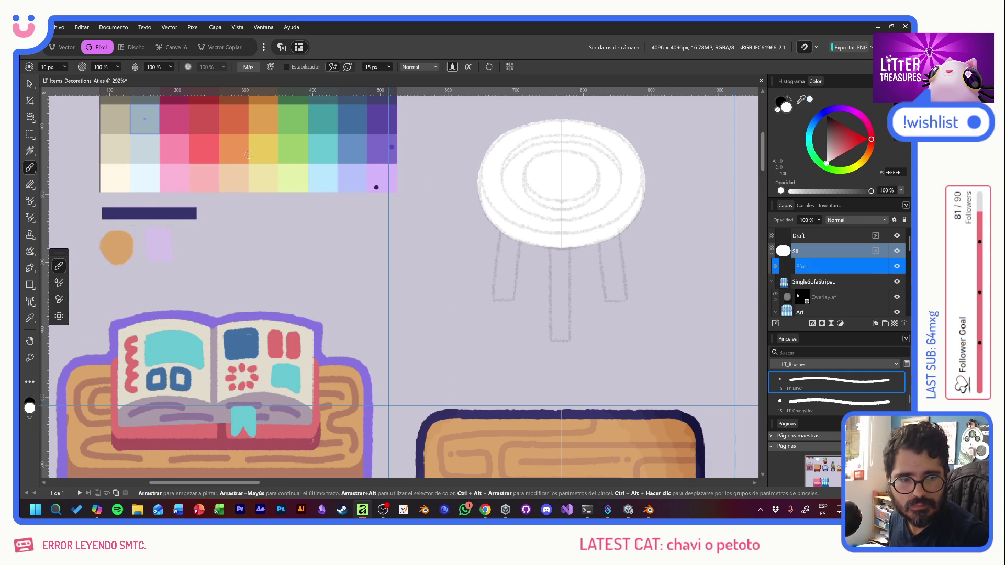
alt+click(159, 243)
drag(536, 163, 597, 225)
key(ctrl+z)
middle_drag(598, 224, 470, 285)
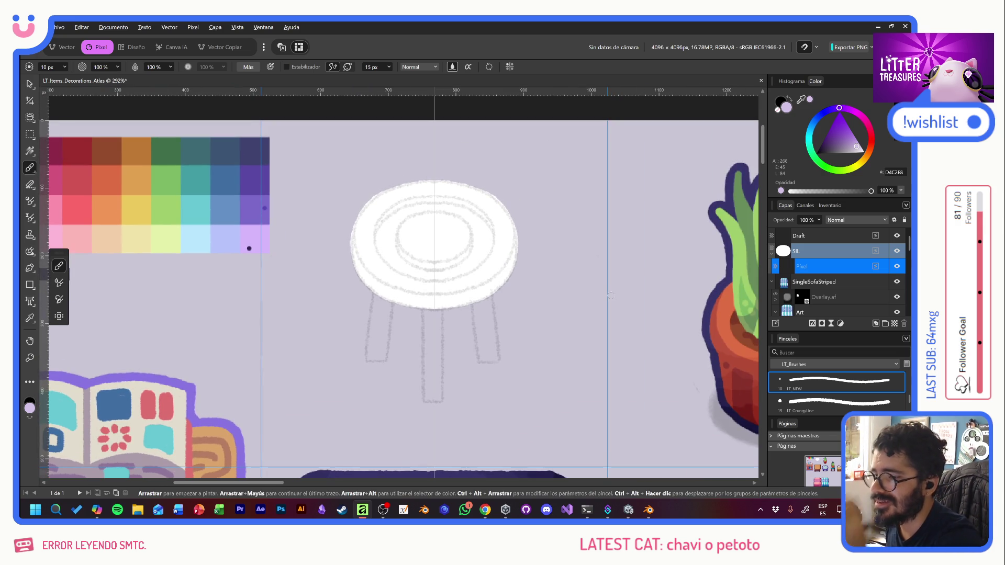
Step: Set the nested layer to Multiply and trial mirrored lavender arcs and dots on the seat, undoing most
click(847, 221)
click(834, 259)
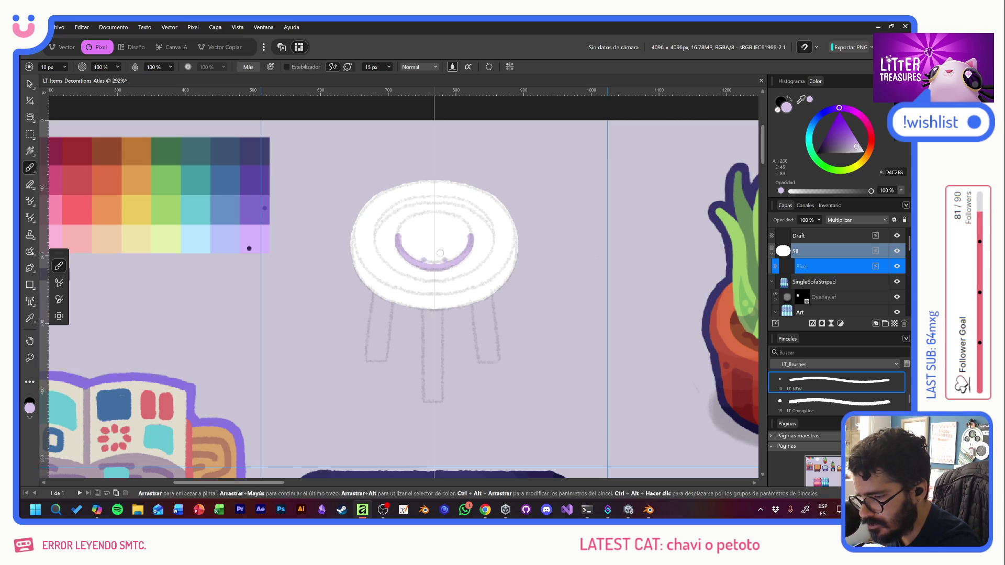
key(ctrl+z)
mouse_move(414, 264)
mouse_down()
mouse_move(400, 249)
mouse_move(400, 225)
mouse_up()
key(ctrl+z)
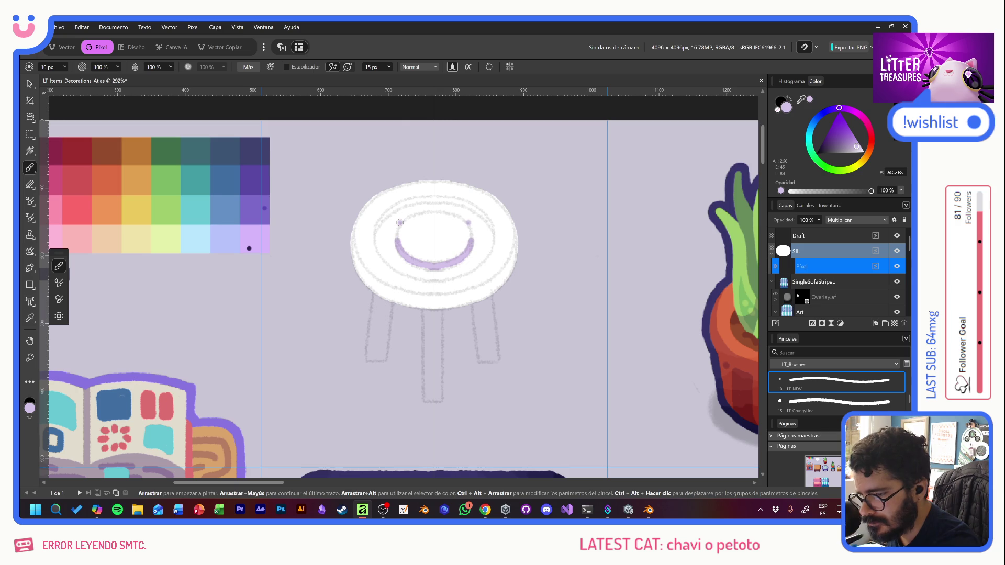
click(398, 232)
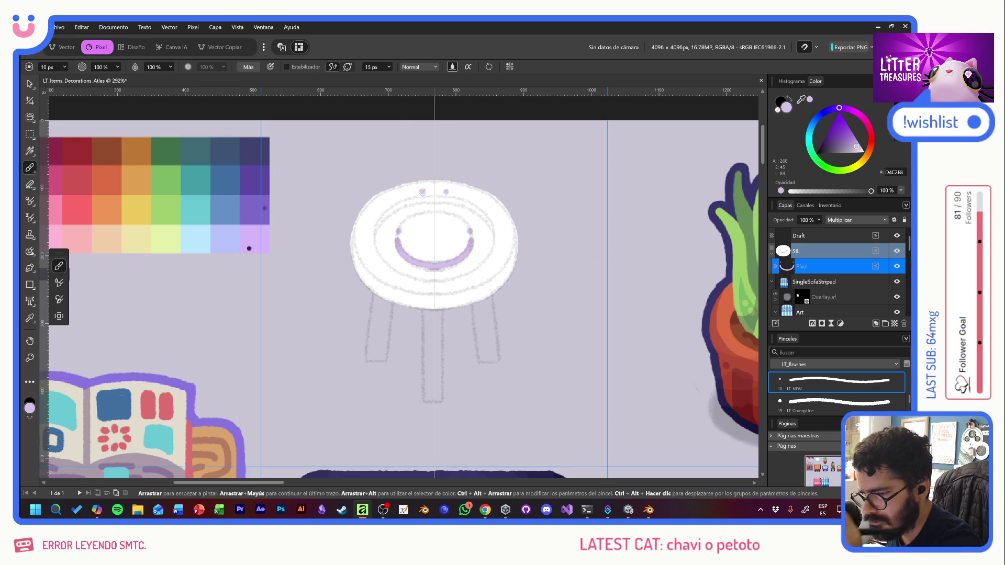
drag(374, 231, 411, 202)
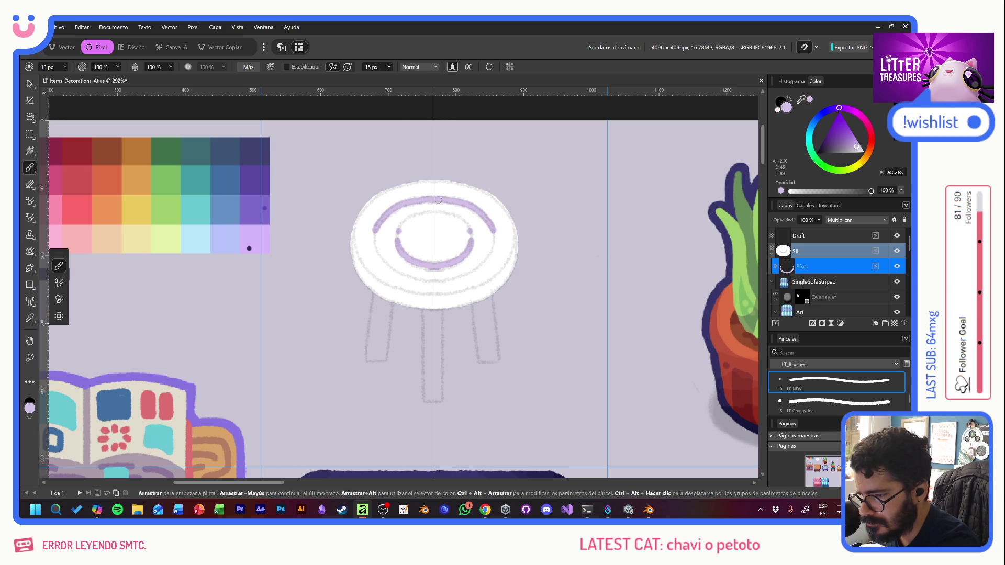
key(ctrl+z)
click(436, 199)
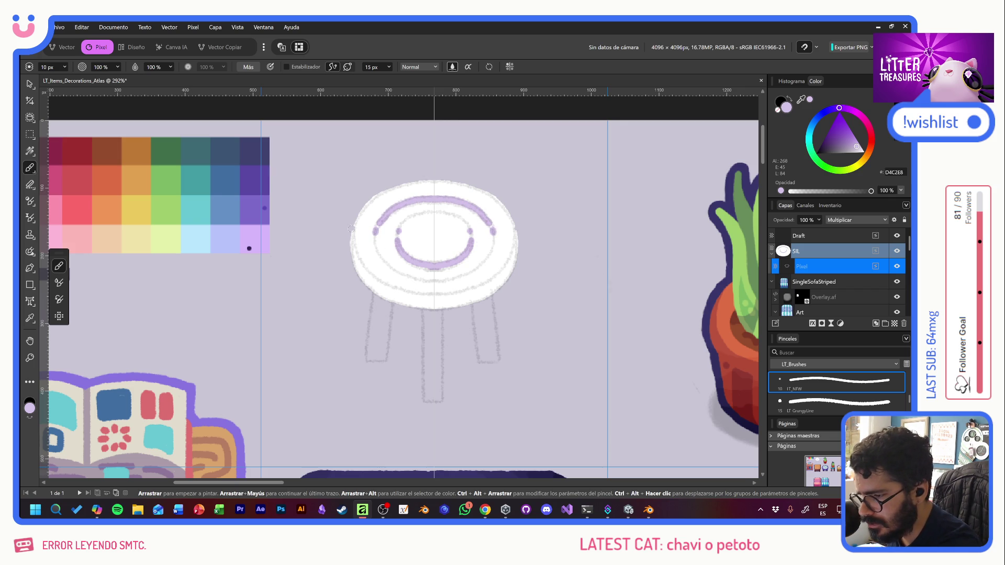
Step: With the Stabilizer off, paint a purple shading band along the seat's lower rim, mirrored both sides
mouse_move(358, 261)
mouse_down()
mouse_move(388, 289)
mouse_move(358, 268)
mouse_up()
click(432, 298)
key(ctrl+z)
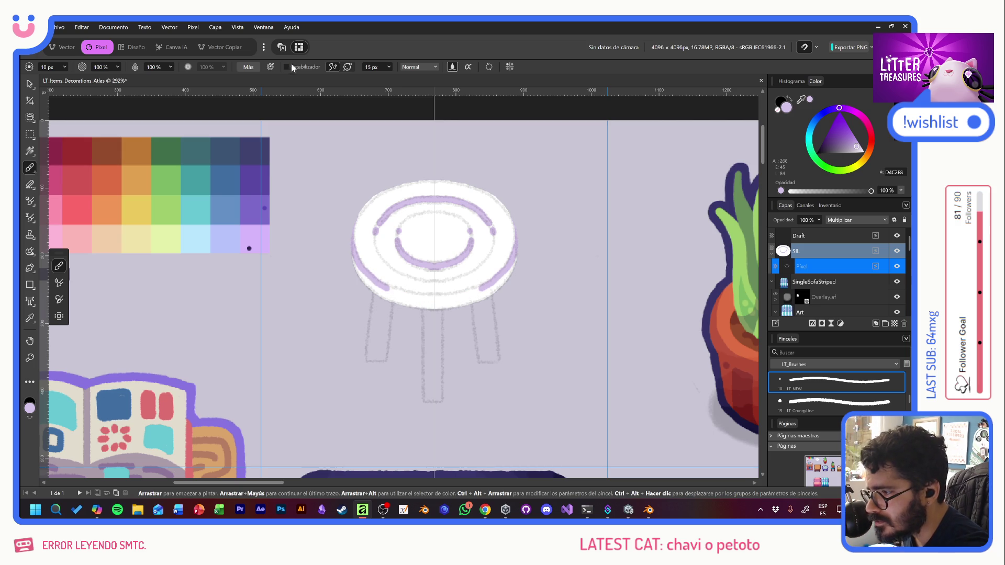
drag(435, 297, 370, 275)
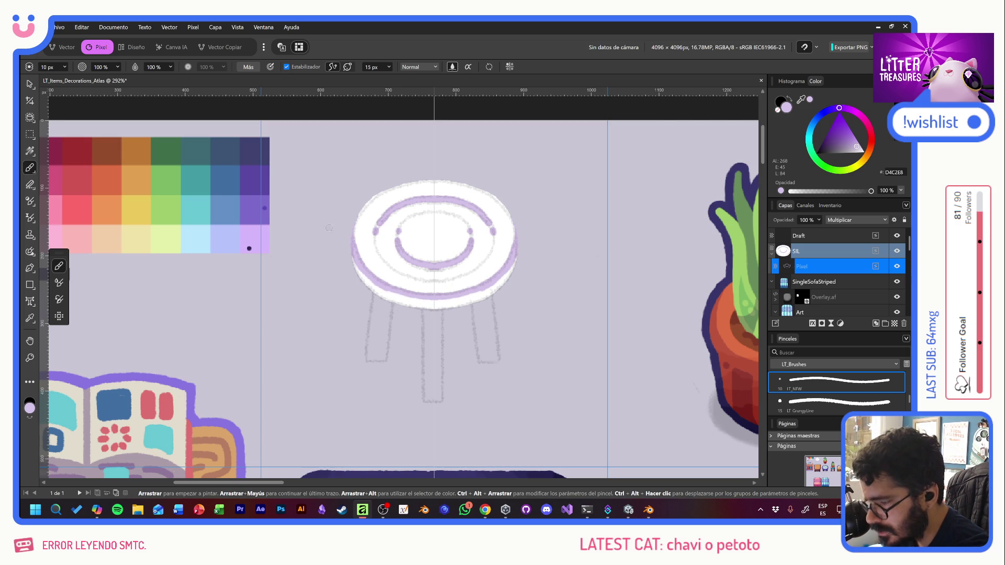
click(286, 67)
drag(359, 259, 397, 302)
drag(475, 303, 441, 303)
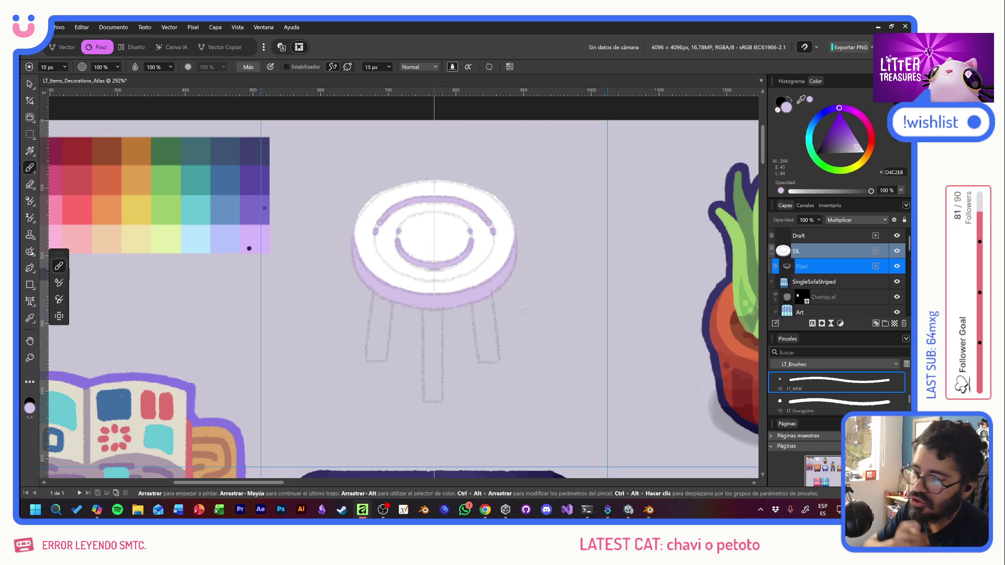
click(895, 324)
Step: Set the new layer to Multiply at about 42% opacity and shade down the seat's inner ring in purple
click(856, 220)
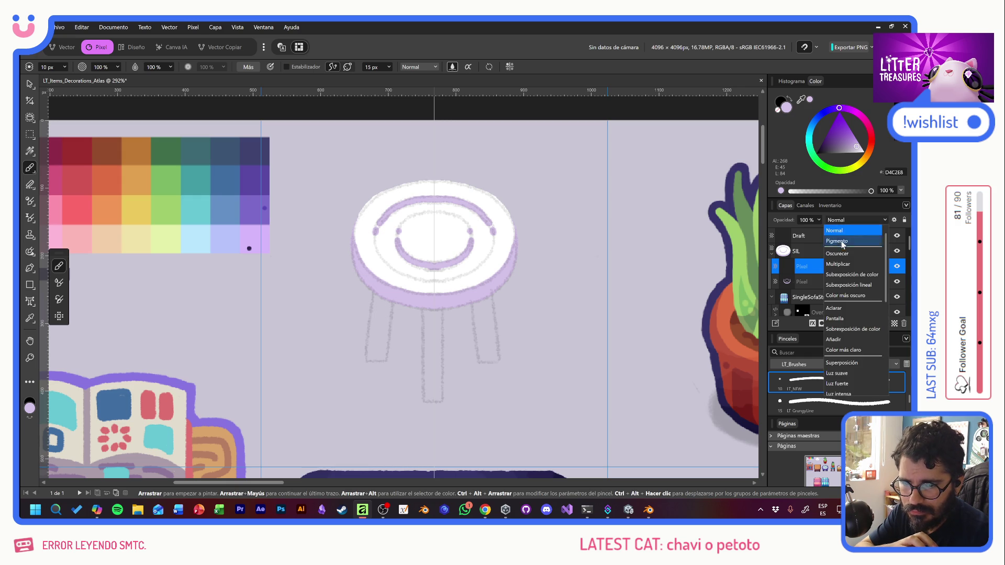
click(845, 267)
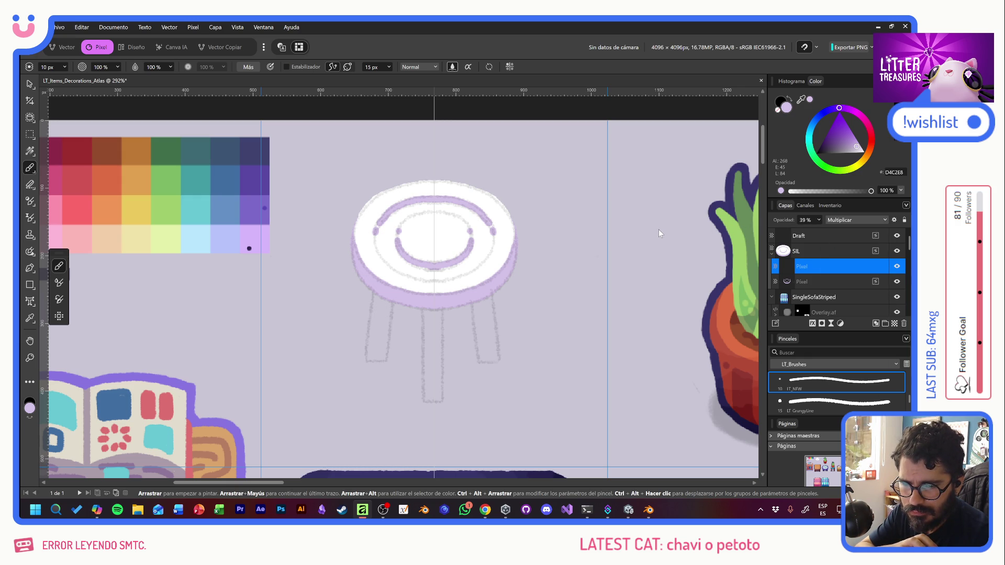
key(Up)
key(Up)
key(Up)
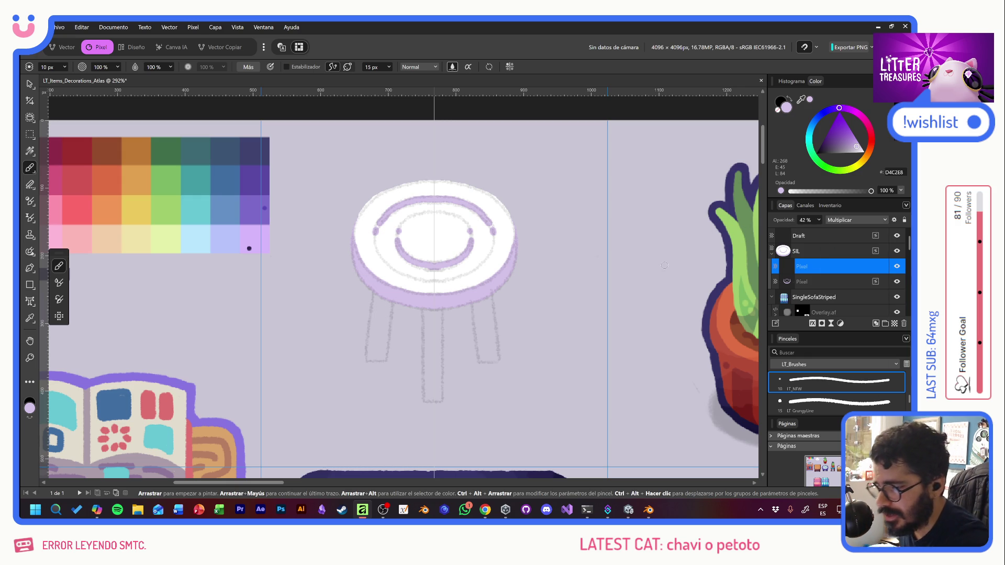
click(410, 232)
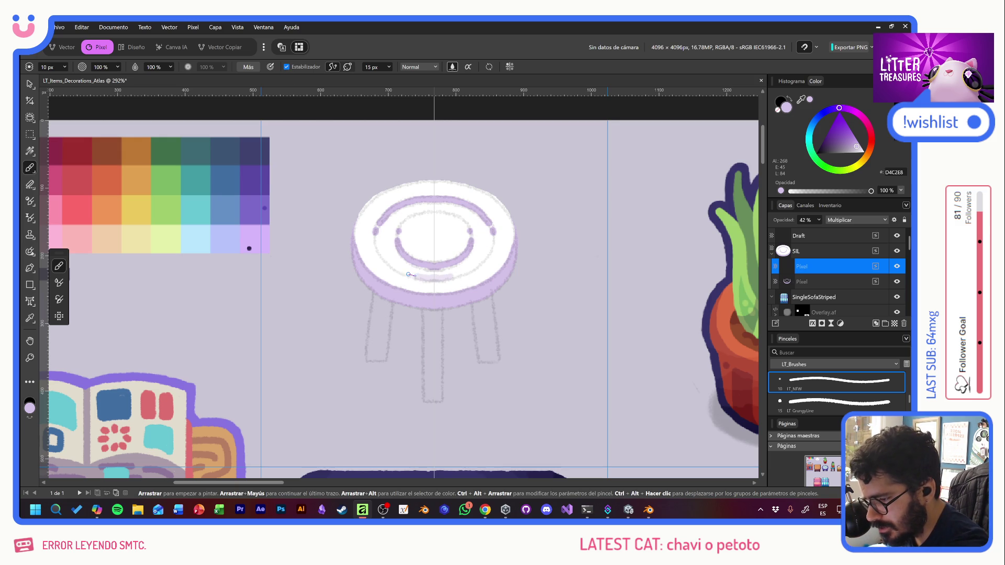
mouse_move(437, 278)
mouse_down()
mouse_move(377, 231)
mouse_move(433, 201)
mouse_up()
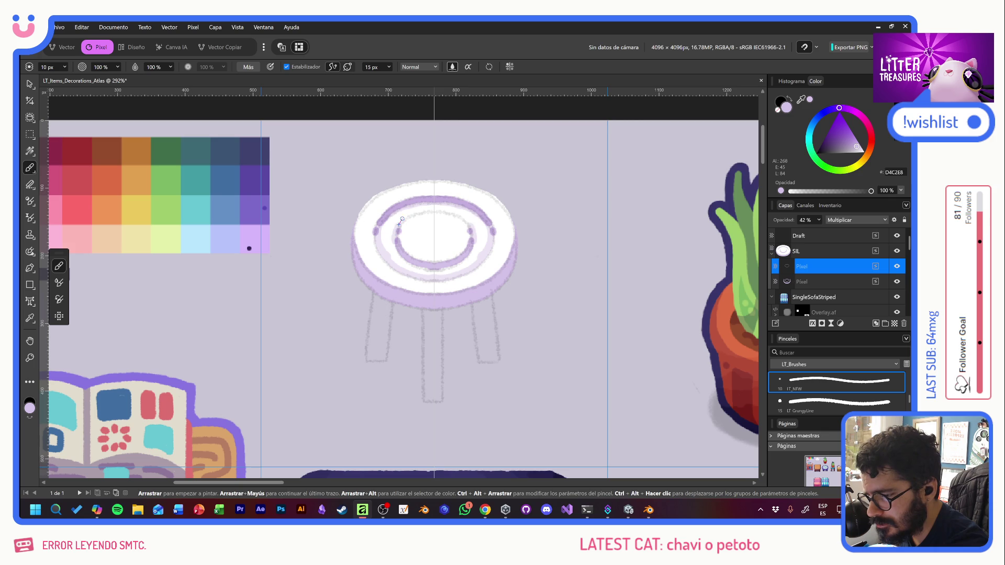
key(ctrl+z)
drag(431, 209, 422, 263)
key(ctrl+z)
drag(434, 207, 432, 276)
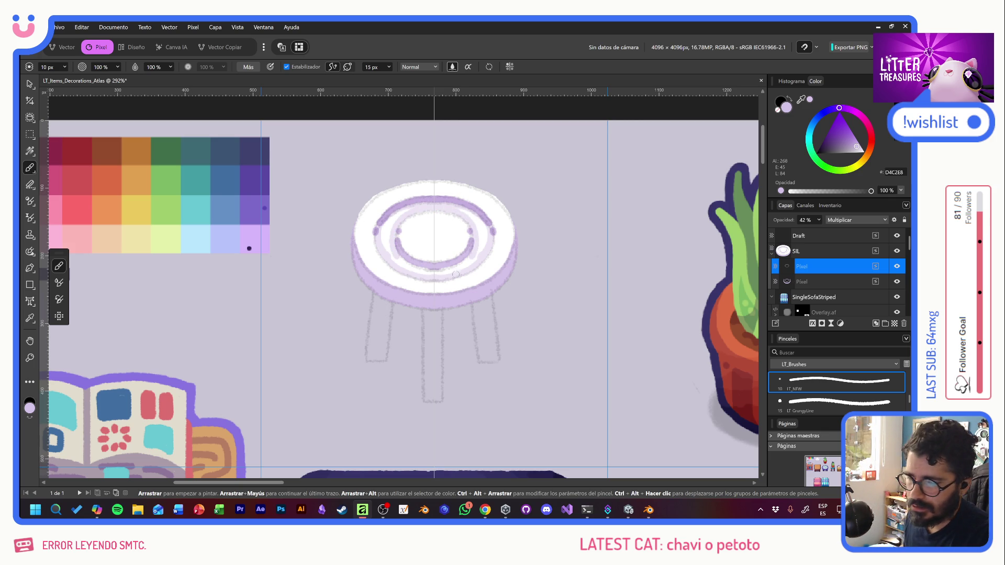
Step: Hide the Draft leg sketch and paint a white highlight below the inner ring without smoothing
click(897, 235)
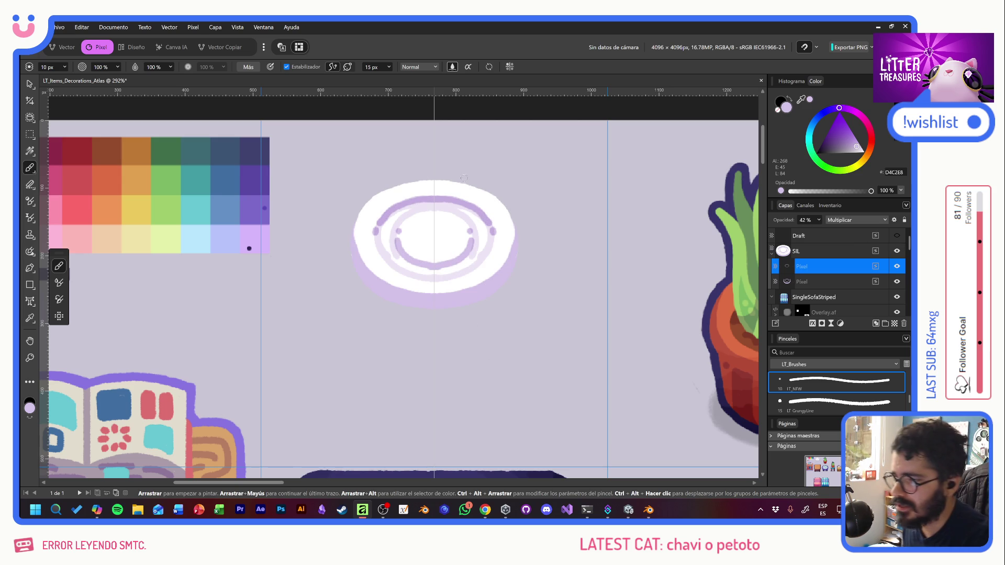
click(287, 67)
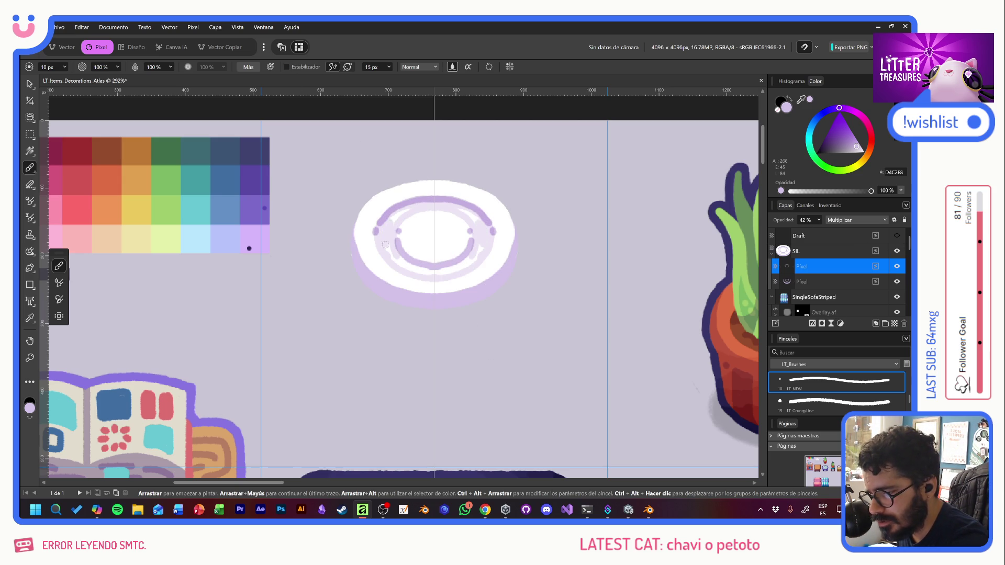
drag(405, 267, 463, 264)
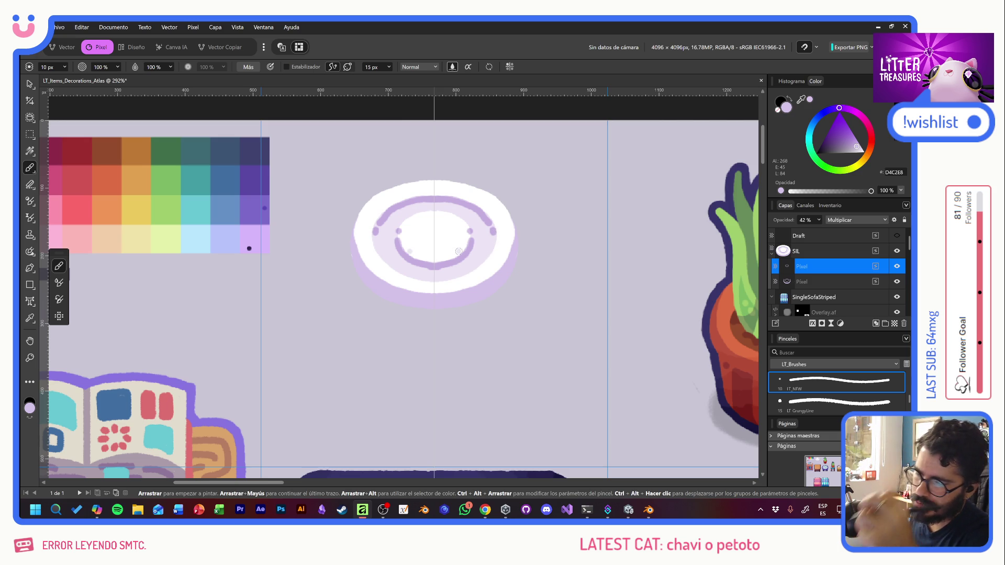
click(830, 282)
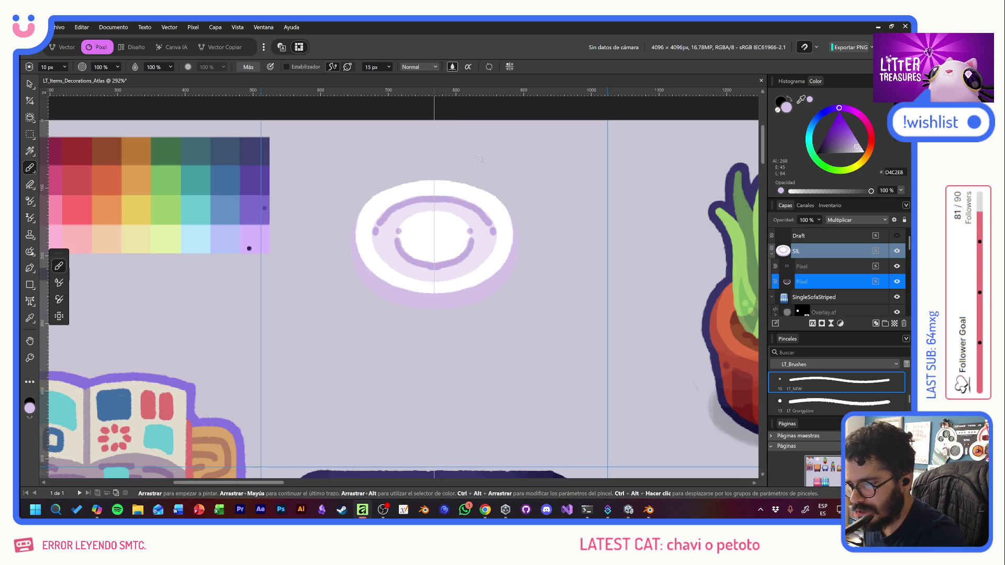
Step: Erase and reshape the white seat's lower and left edges on the base layer, mirrored, then restore smoothing
key(e)
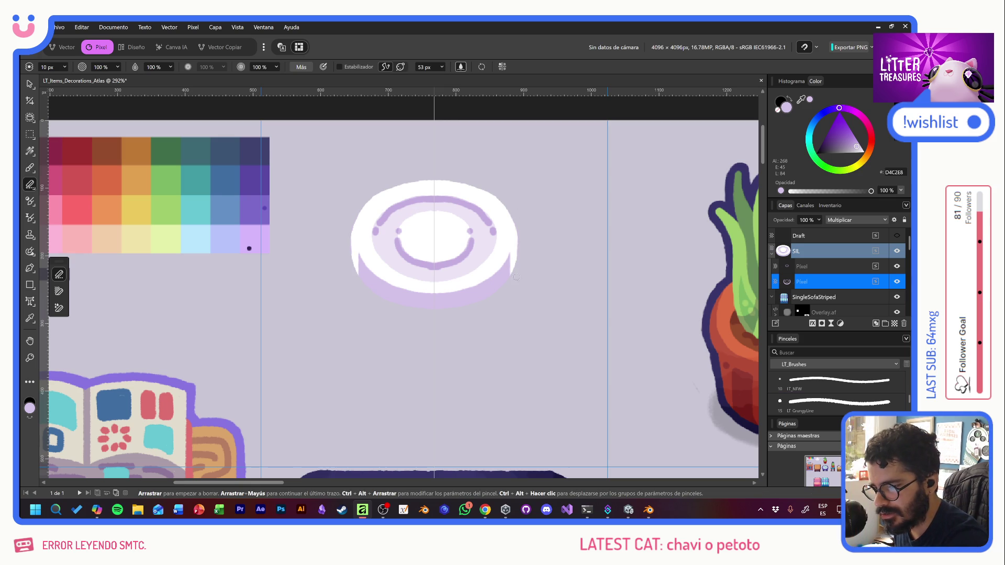
drag(445, 293, 511, 245)
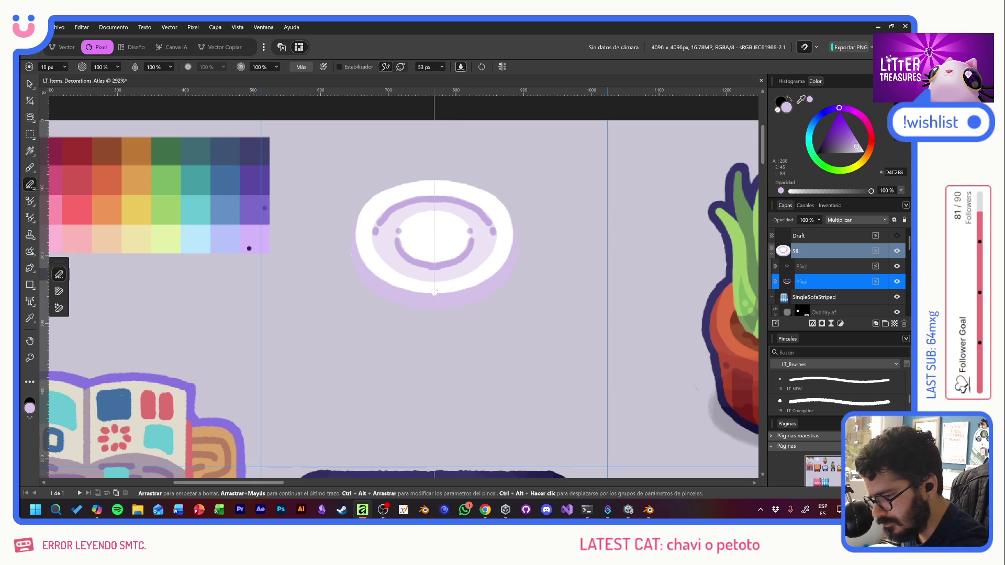
mouse_move(406, 292)
mouse_down()
mouse_move(368, 265)
mouse_move(433, 290)
mouse_move(358, 213)
mouse_up()
mouse_move(431, 288)
mouse_down()
mouse_move(405, 288)
mouse_move(433, 291)
mouse_up()
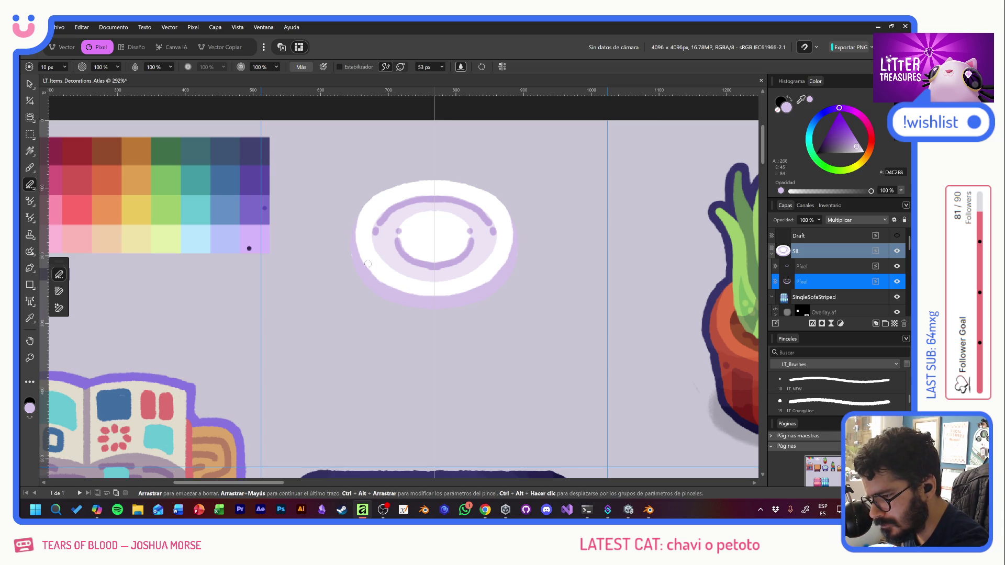
drag(360, 201, 359, 250)
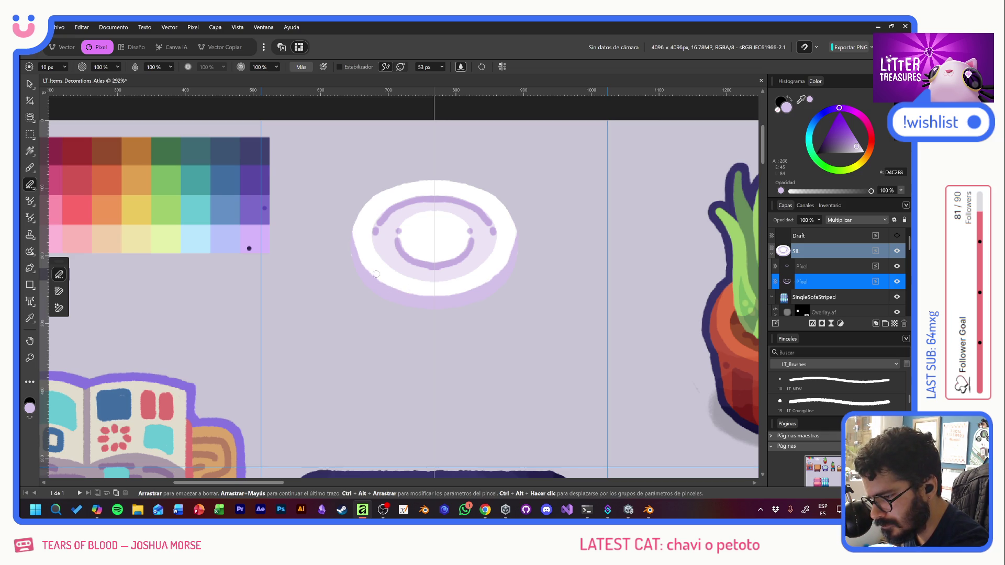
key(b)
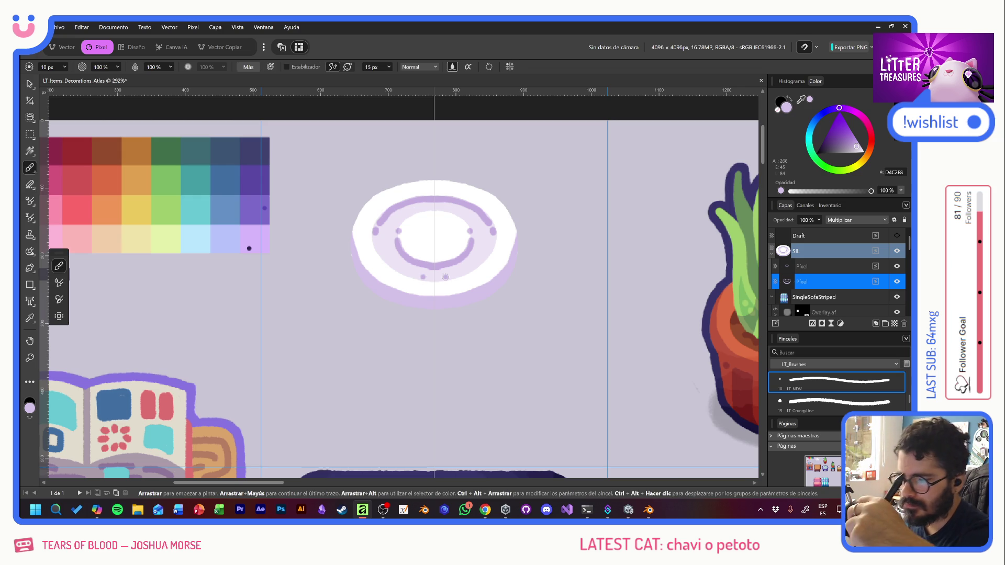
key(e)
drag(354, 231, 361, 262)
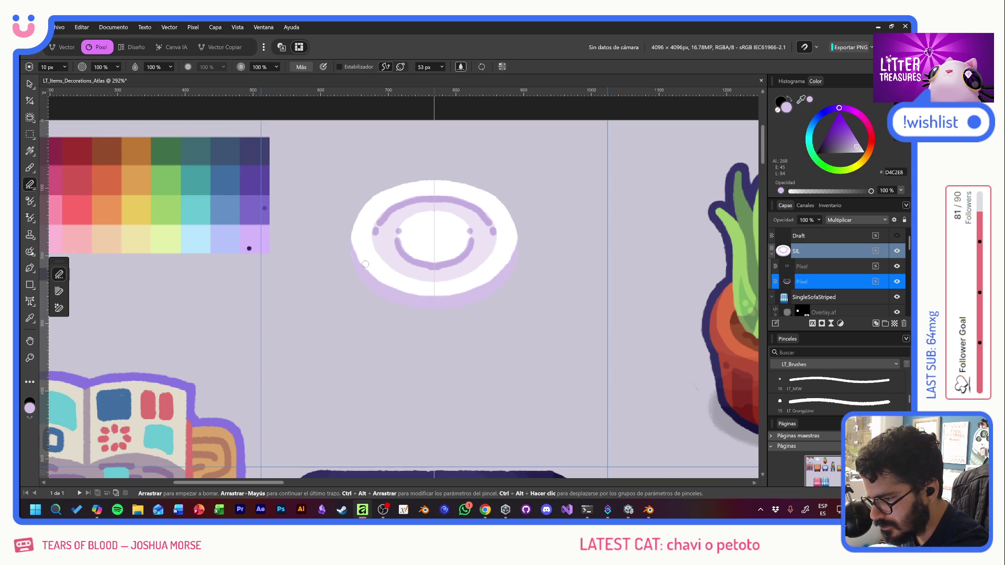
key(b)
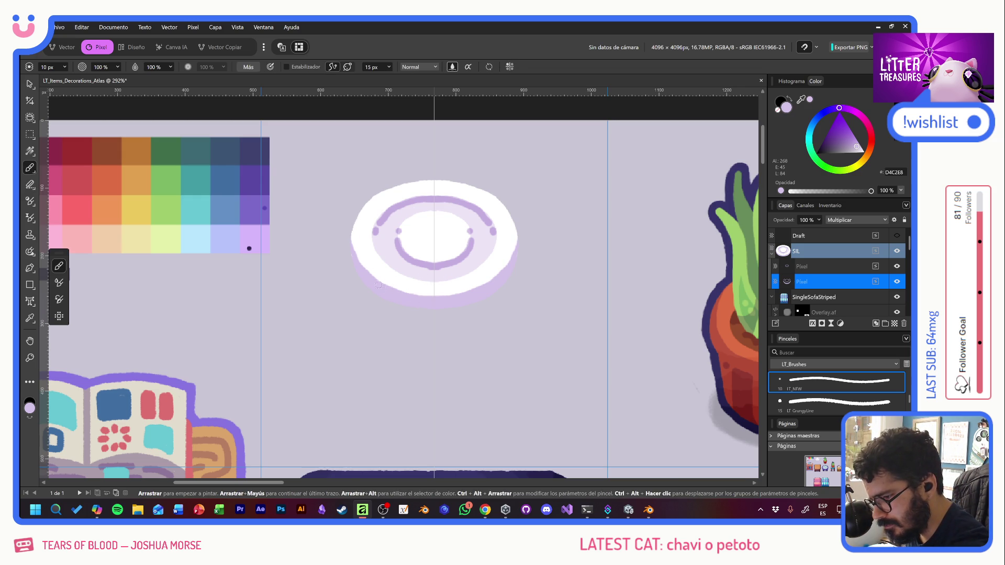
click(287, 66)
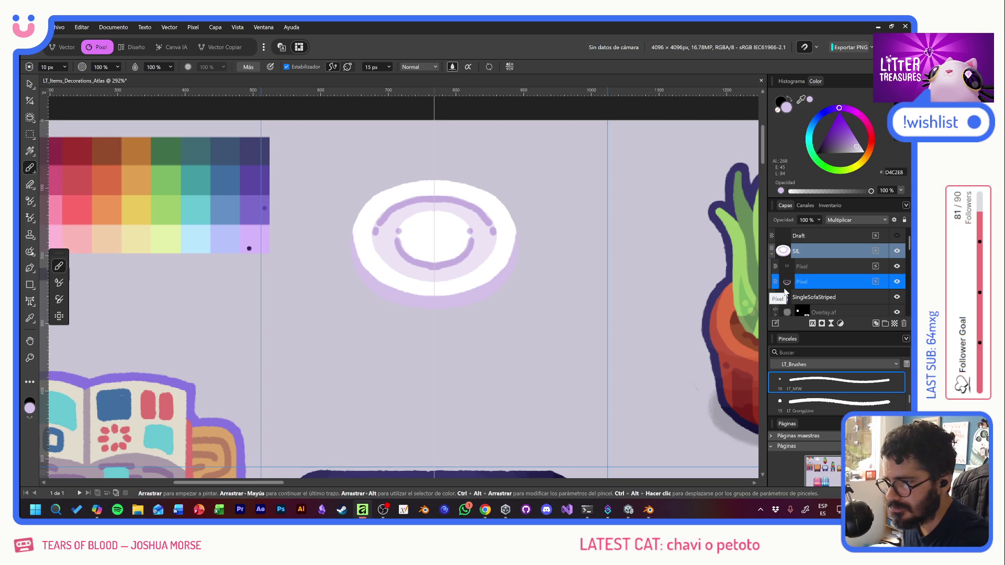
ctrl+scroll(640, 271, up, 1)
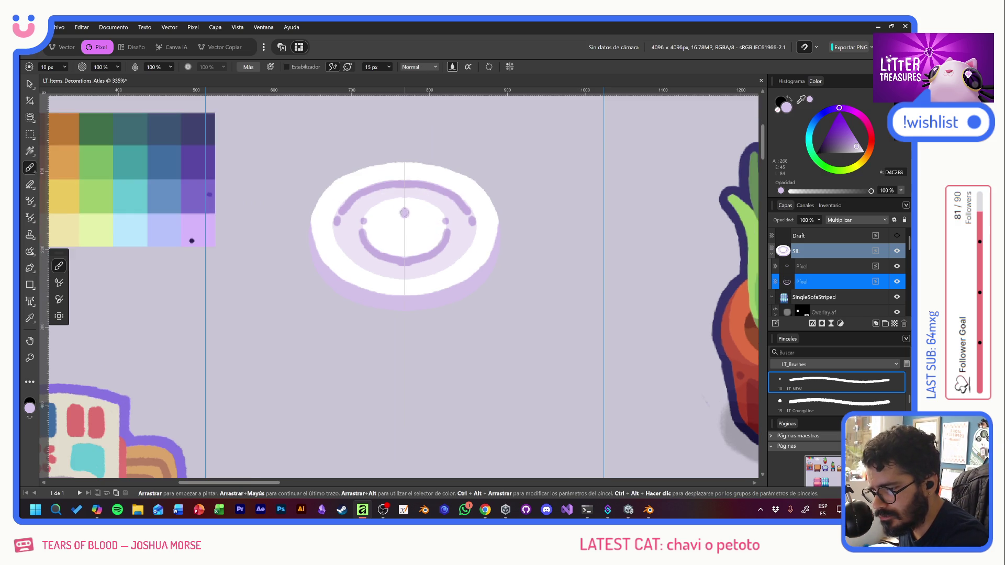
Step: Paint four mirrored purple button holes at the seat centre and add a Multiply layer for their shading
click(378, 226)
click(430, 226)
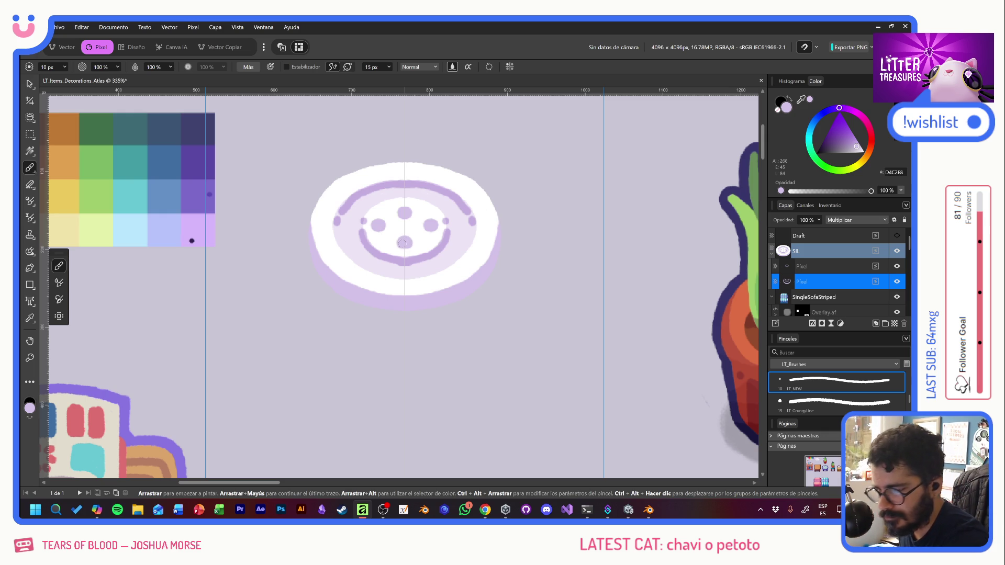
key(ctrl+shift+n)
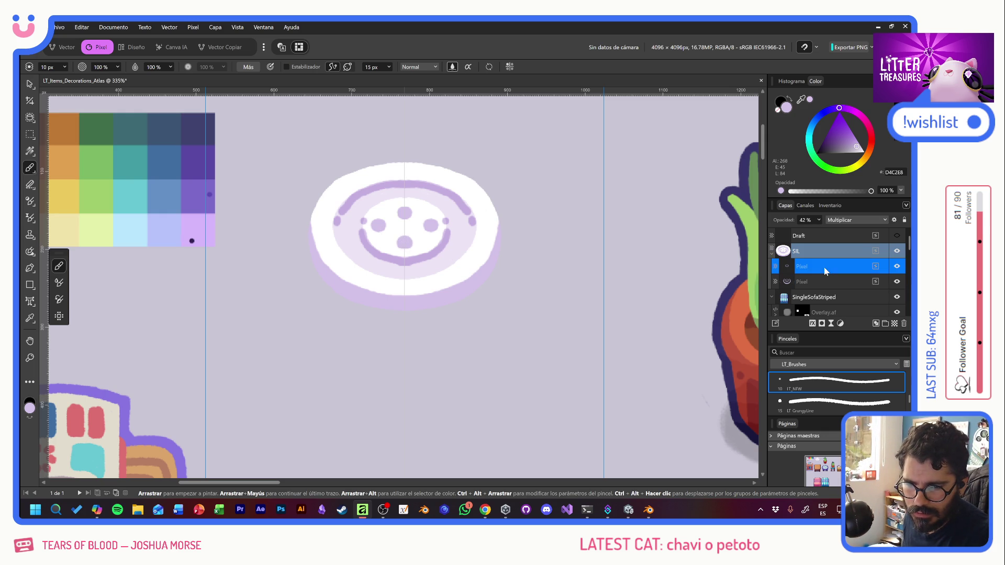
click(830, 221)
click(842, 263)
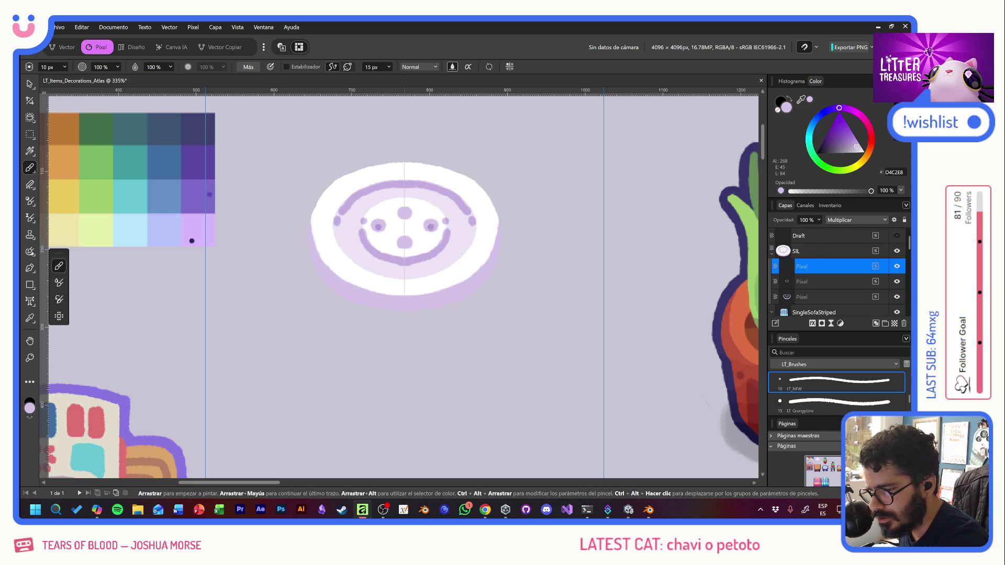
Step: Darken the top and bottom button holes with multiplied dabs
click(404, 213)
click(405, 213)
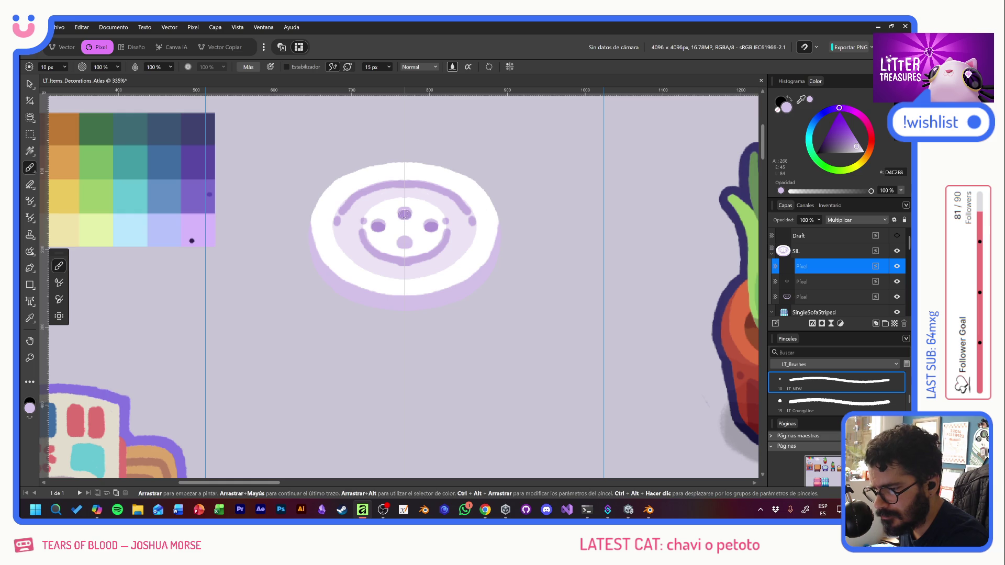
click(404, 243)
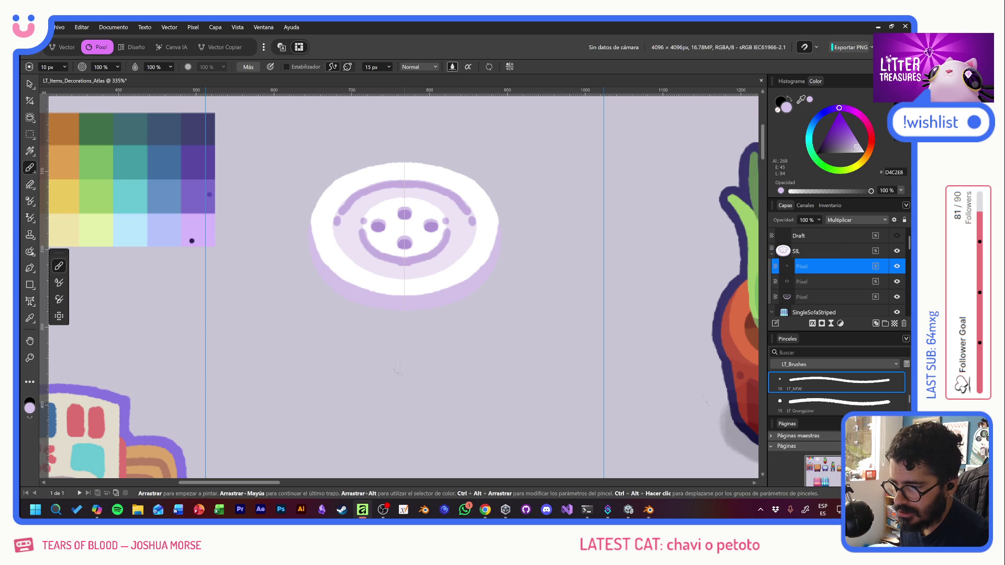
Step: Collapse SIL, add a new layer into the group, show the Draft leg sketch and reframe the stool
click(773, 250)
click(837, 254)
click(895, 323)
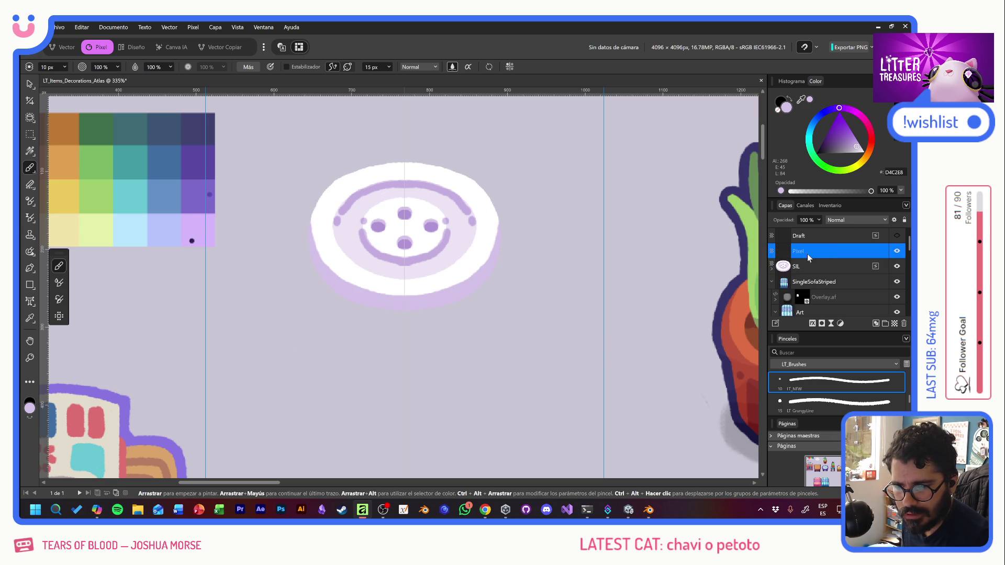
drag(807, 256, 809, 275)
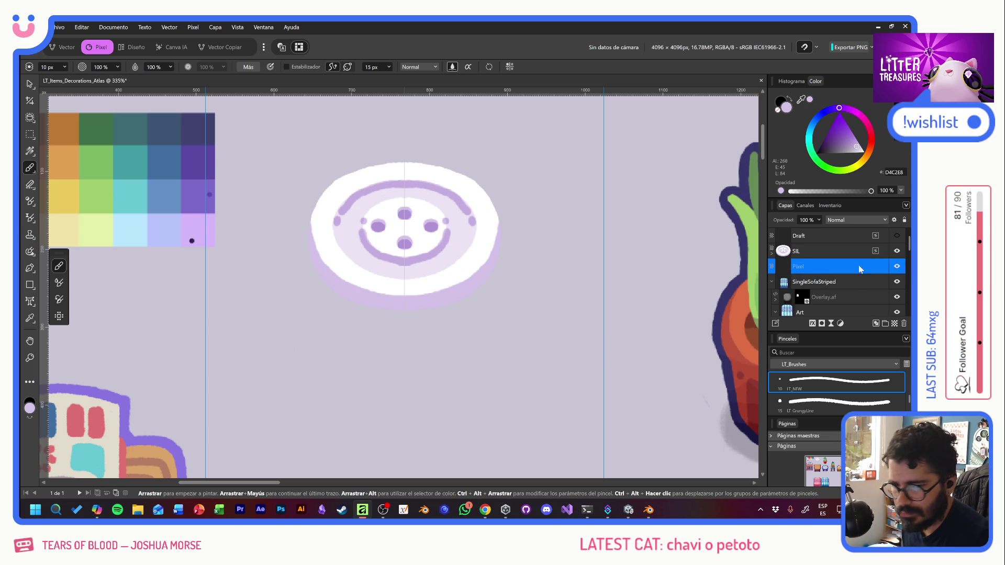
click(897, 236)
mouse_move(455, 348)
mouse_down()
mouse_move(432, 330)
mouse_move(734, 413)
mouse_up()
mouse_move(381, 219)
mouse_down()
mouse_move(302, 249)
mouse_move(134, 254)
mouse_up()
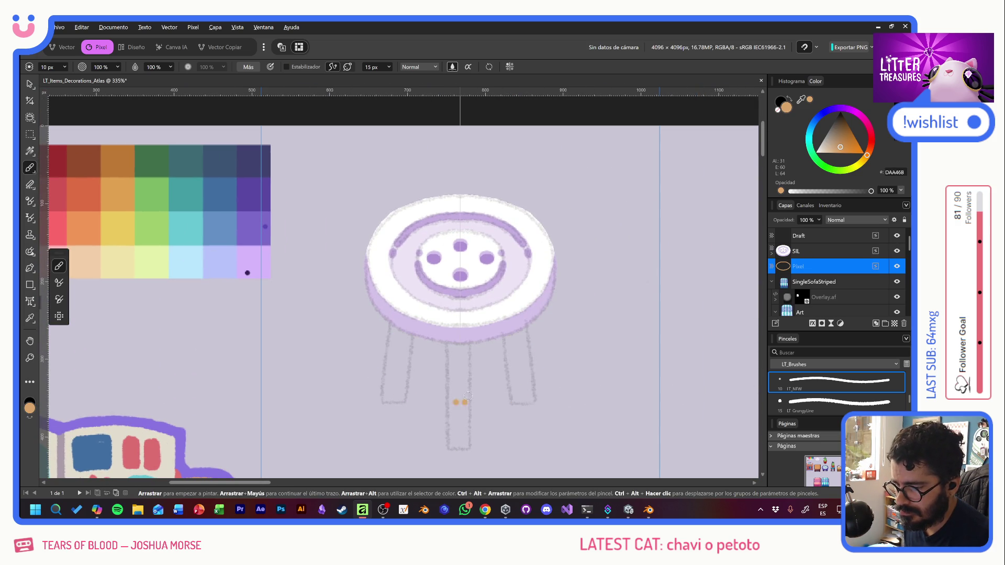
drag(460, 406, 420, 356)
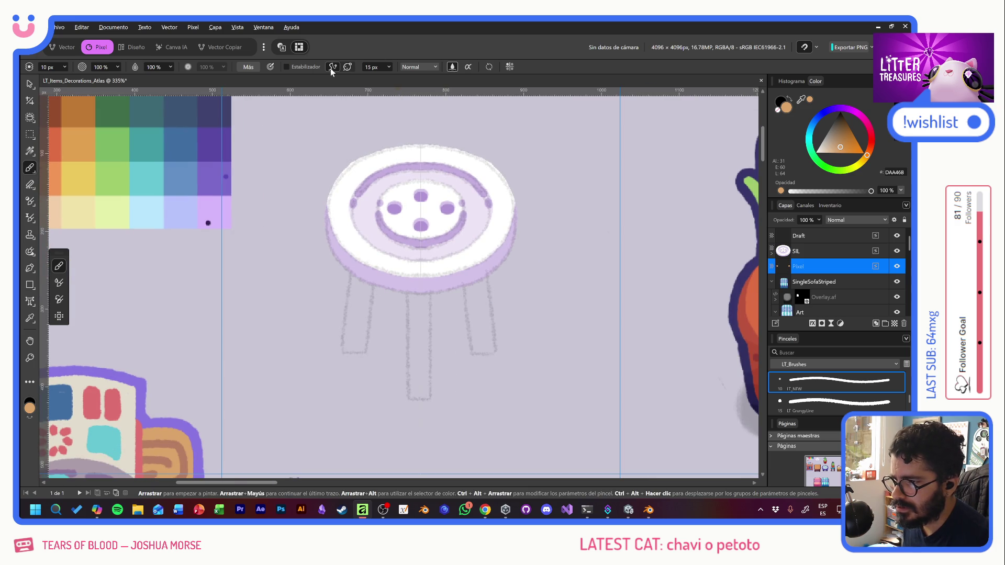
Step: Turn off symmetry and trace the left and middle stool legs in tan
click(509, 66)
click(555, 80)
mouse_move(325, 306)
mouse_down()
mouse_move(399, 311)
mouse_move(373, 377)
mouse_up()
key(ctrl+z)
key(ctrl+z)
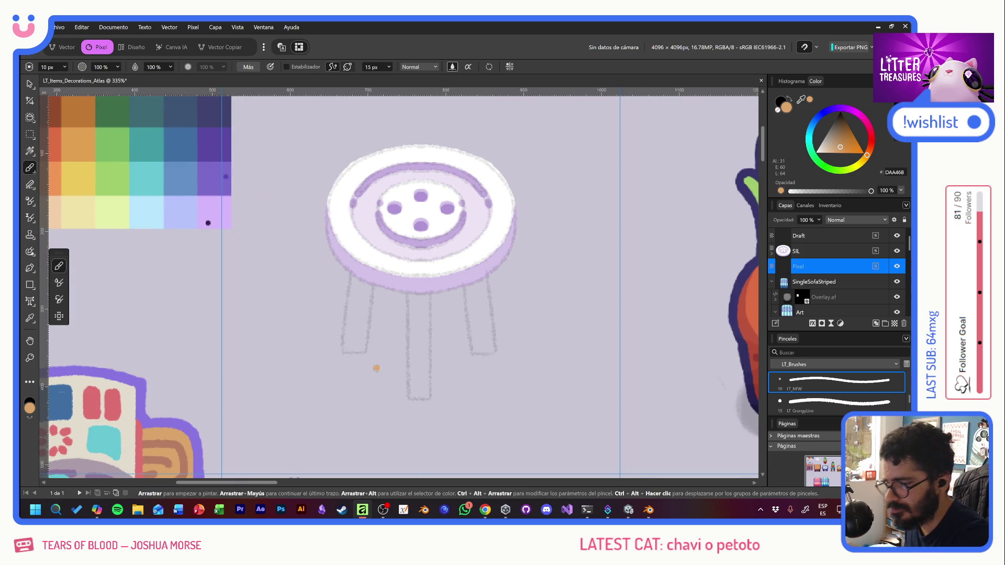
mouse_move(351, 275)
mouse_down()
mouse_move(345, 344)
mouse_move(366, 351)
mouse_up()
drag(371, 280, 365, 351)
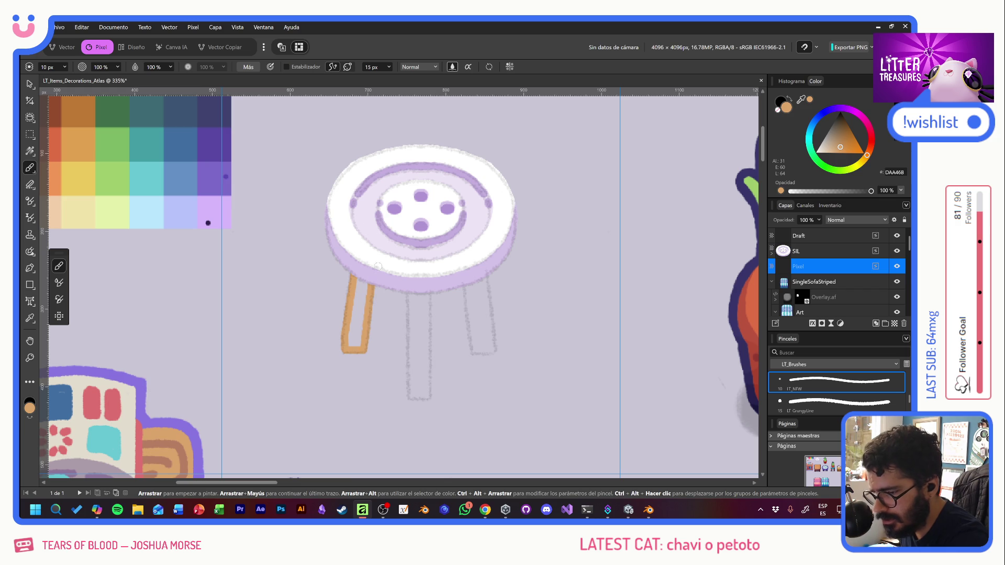
drag(409, 293, 410, 400)
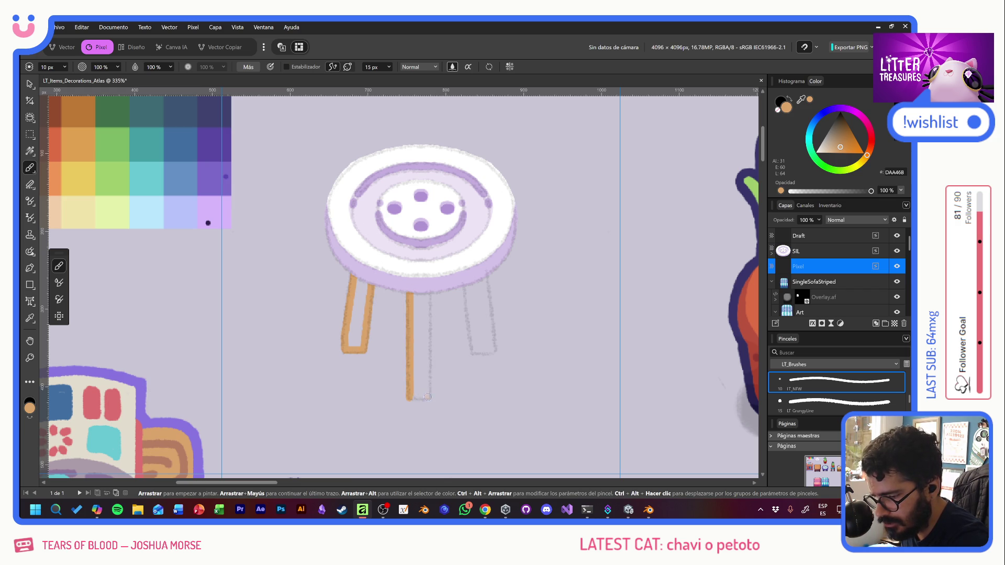
shift+click(429, 290)
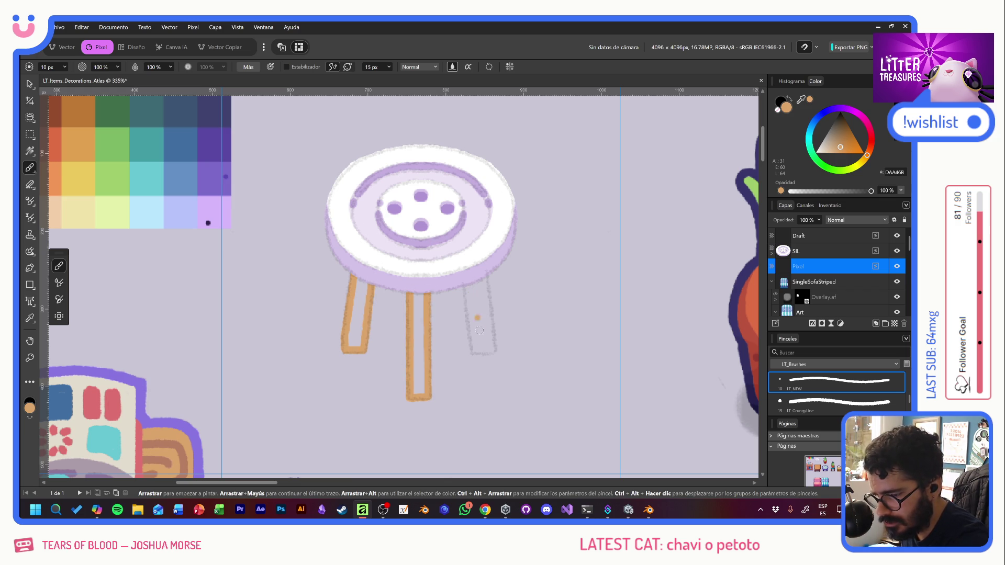
Step: Trace and fill the right and middle legs solid tan, then add an empty layer for leg details
mouse_move(474, 350)
mouse_down()
mouse_move(464, 286)
mouse_move(494, 348)
mouse_up()
mouse_move(365, 281)
mouse_down()
mouse_move(361, 319)
mouse_move(350, 322)
mouse_up()
drag(473, 287, 483, 293)
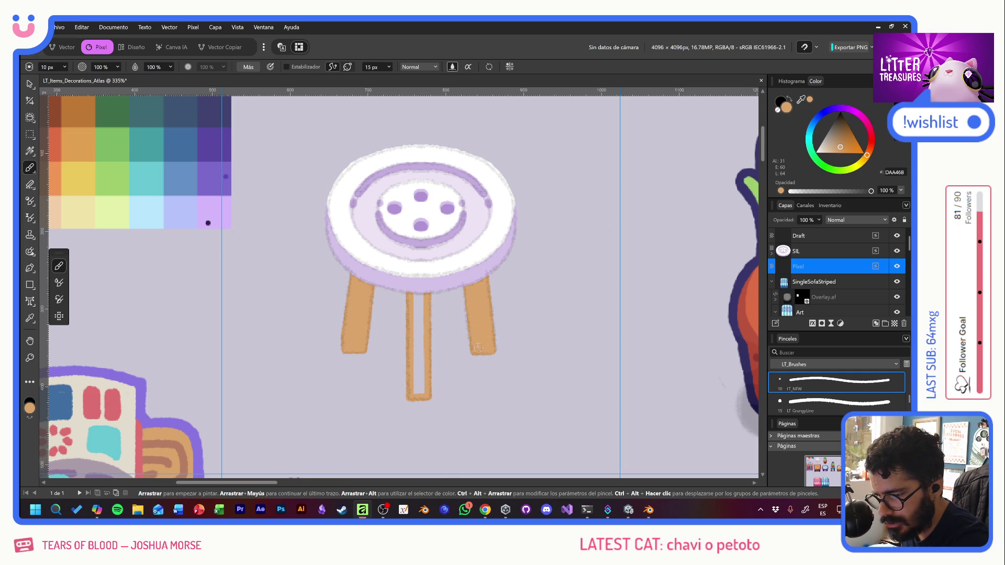
drag(417, 293, 417, 368)
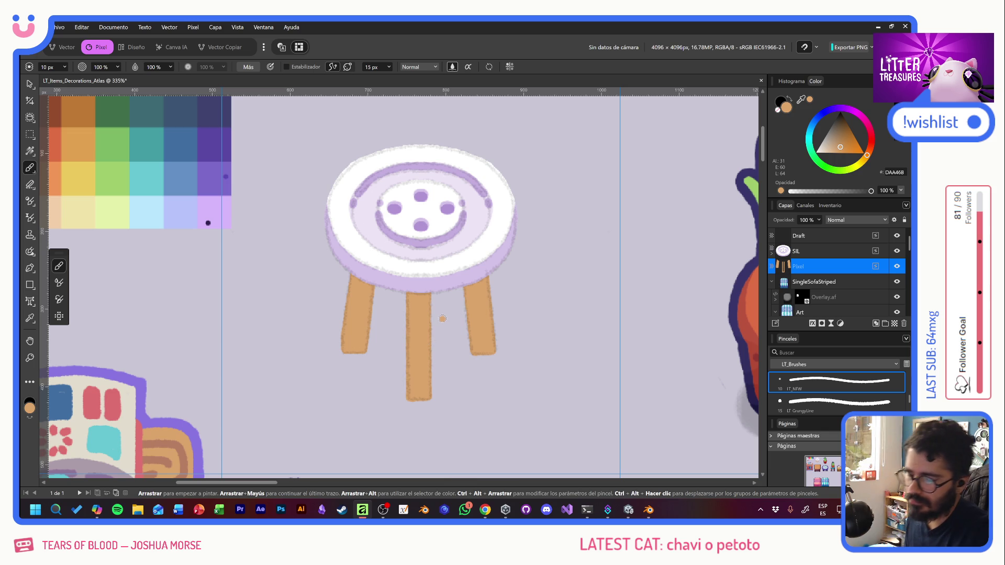
drag(482, 333, 484, 351)
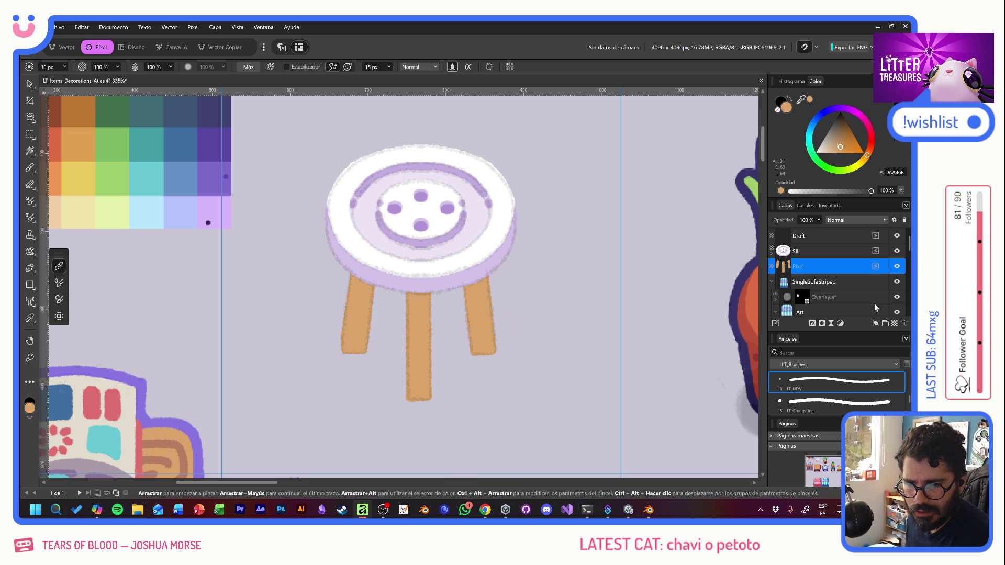
click(894, 323)
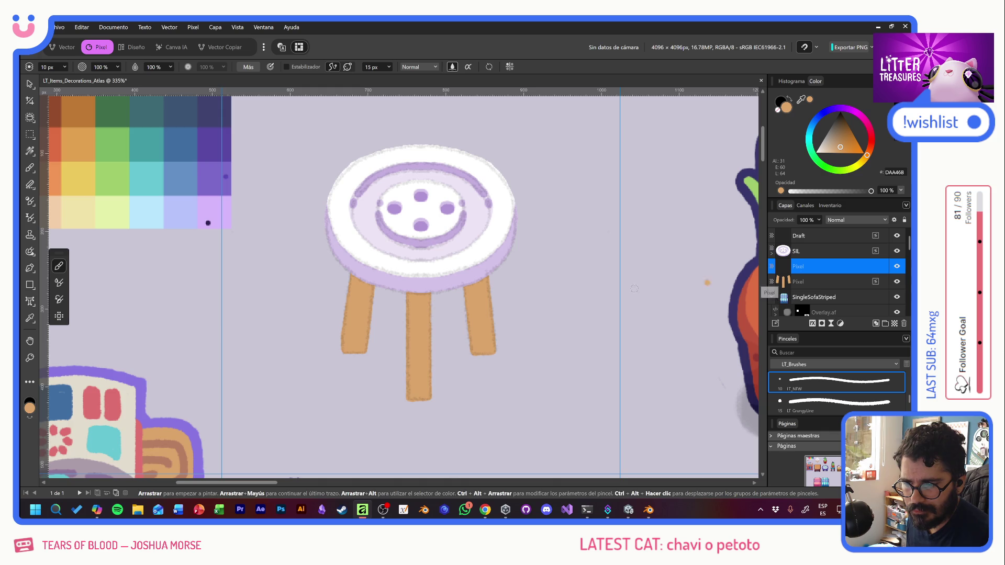
scroll(550, 282, down, 3)
scroll(471, 283, left, 5)
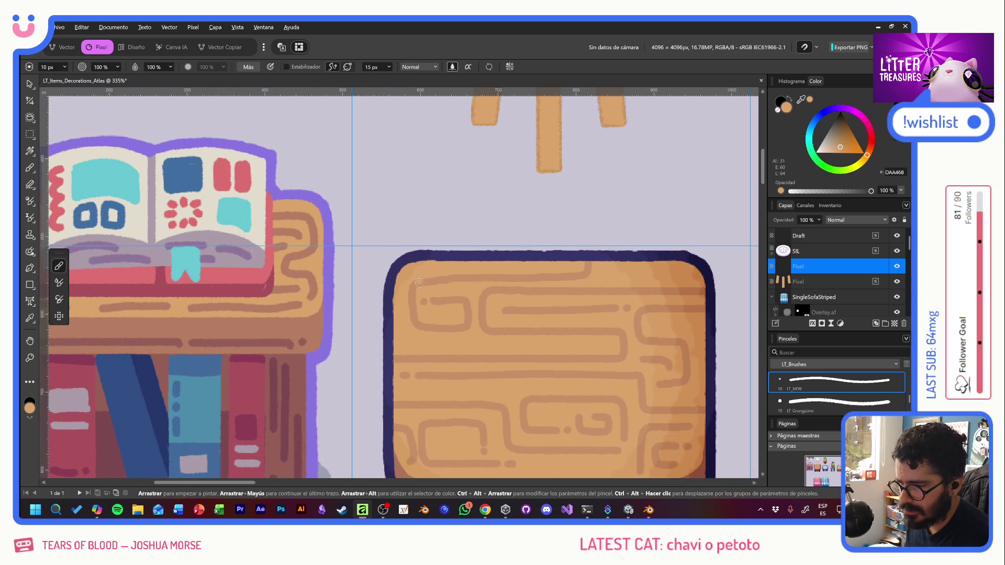
scroll(394, 329, up, 3)
scroll(393, 330, right, 5)
Step: Paint a brown streak down the middle leg and clip the streak layer to the tan legs layer
drag(343, 287, 354, 368)
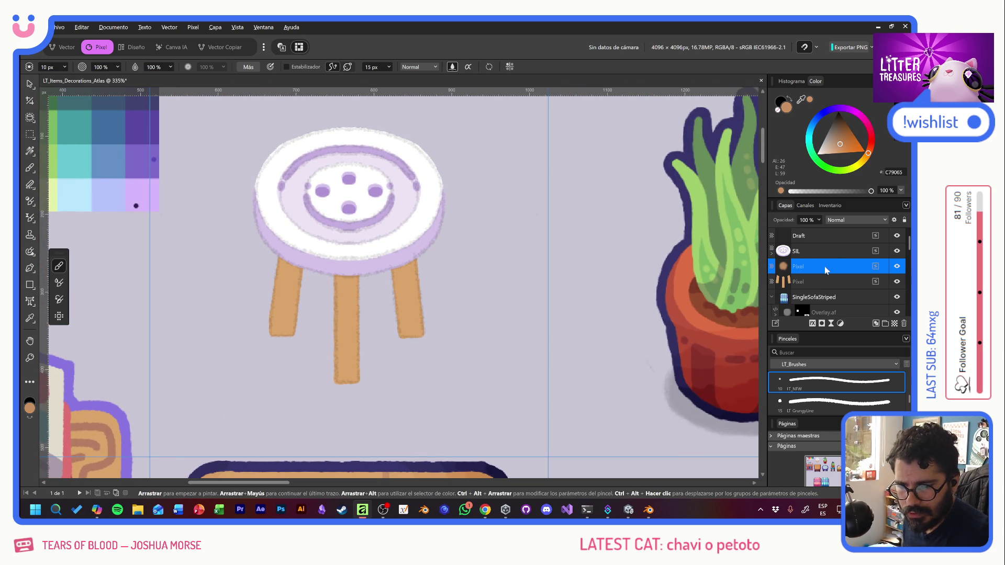
drag(809, 266, 823, 281)
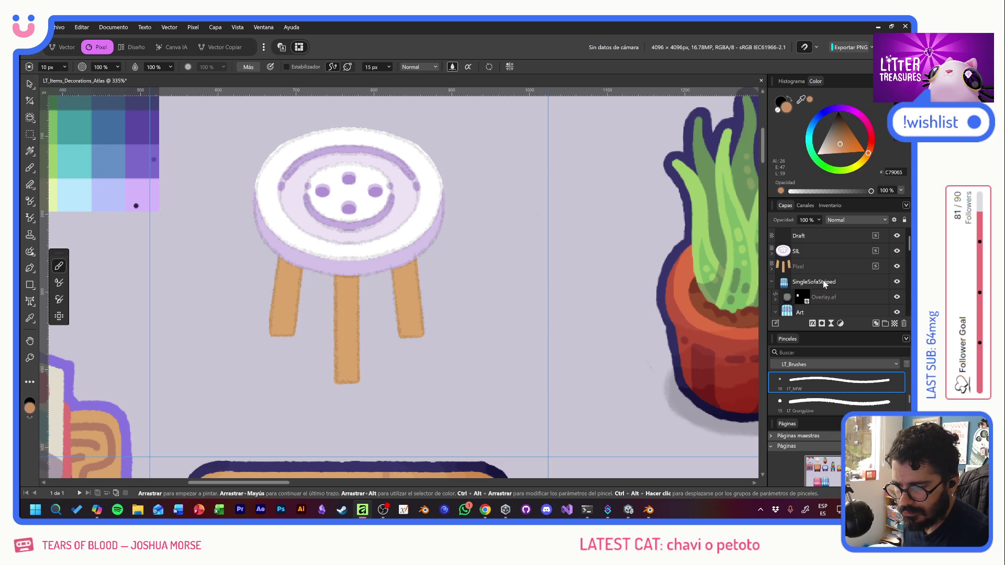
click(773, 269)
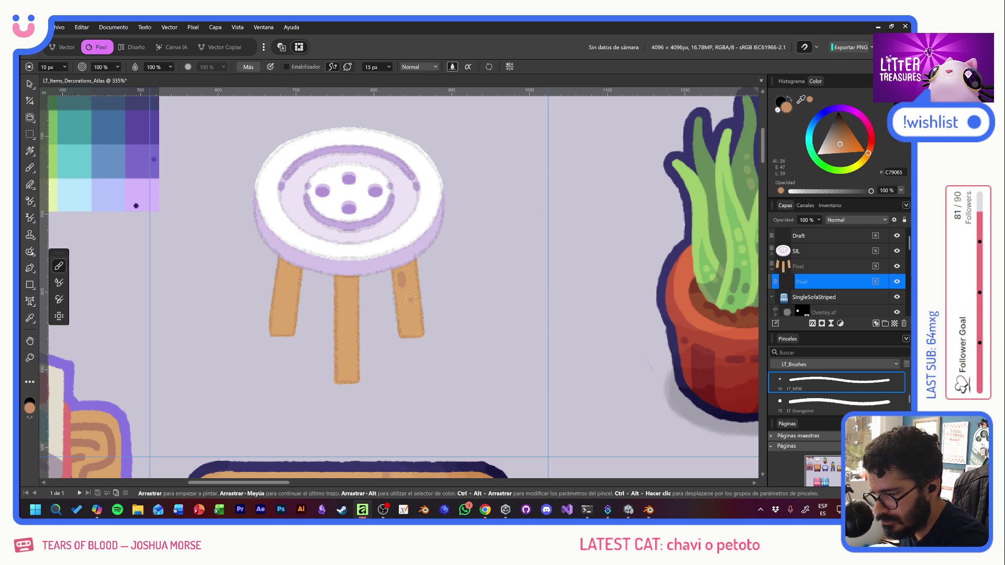
key(ctrl+z)
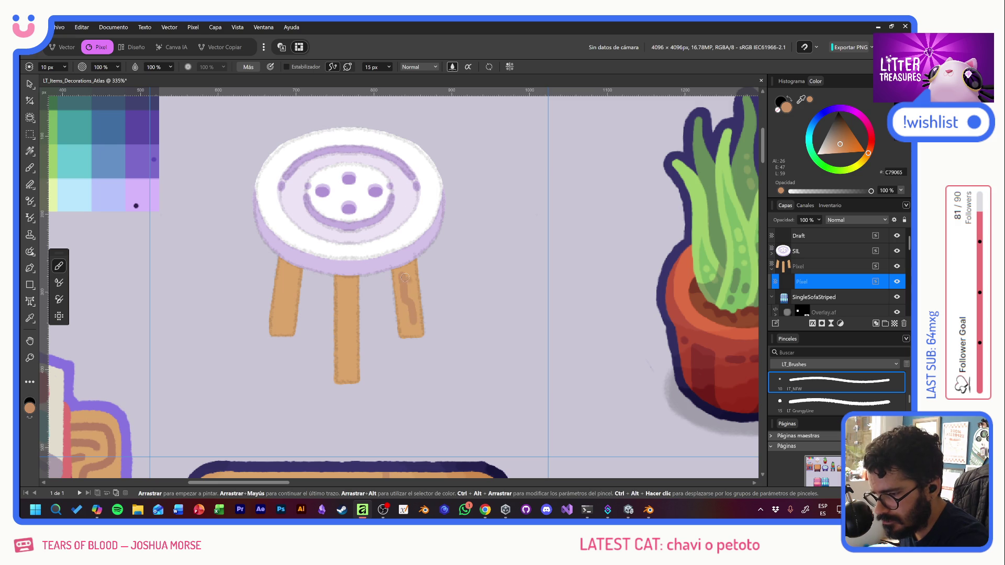
ctrl+scroll(344, 360, up, 1)
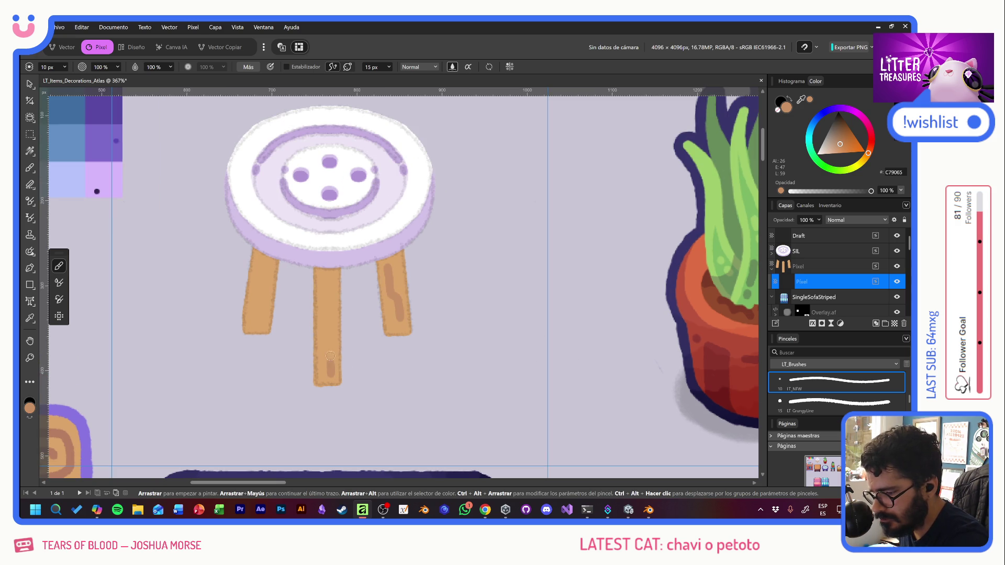
Step: Extend darker brown wood-grain streaks up the middle leg and along the left leg
drag(324, 314, 327, 298)
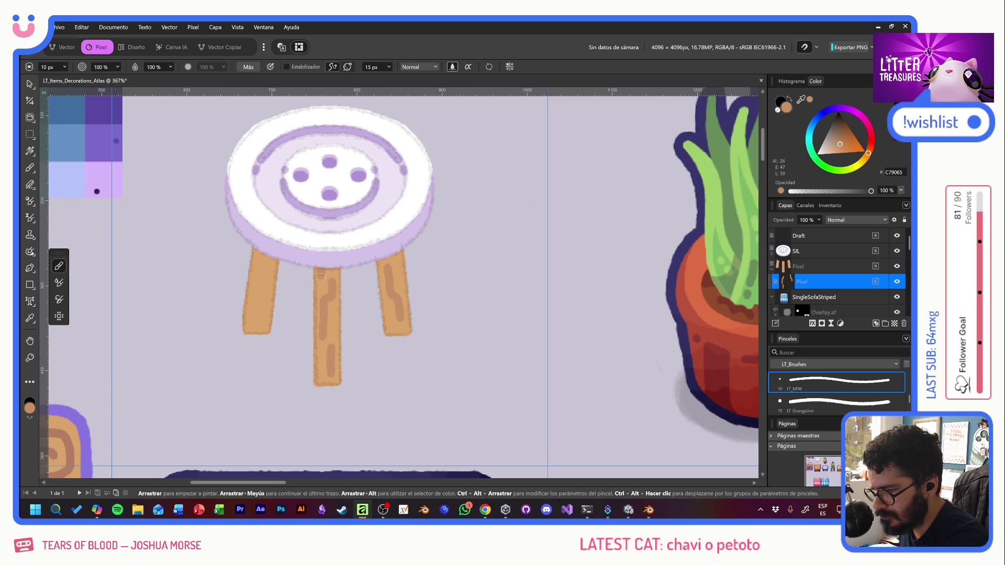
drag(268, 260, 264, 288)
drag(251, 326, 253, 305)
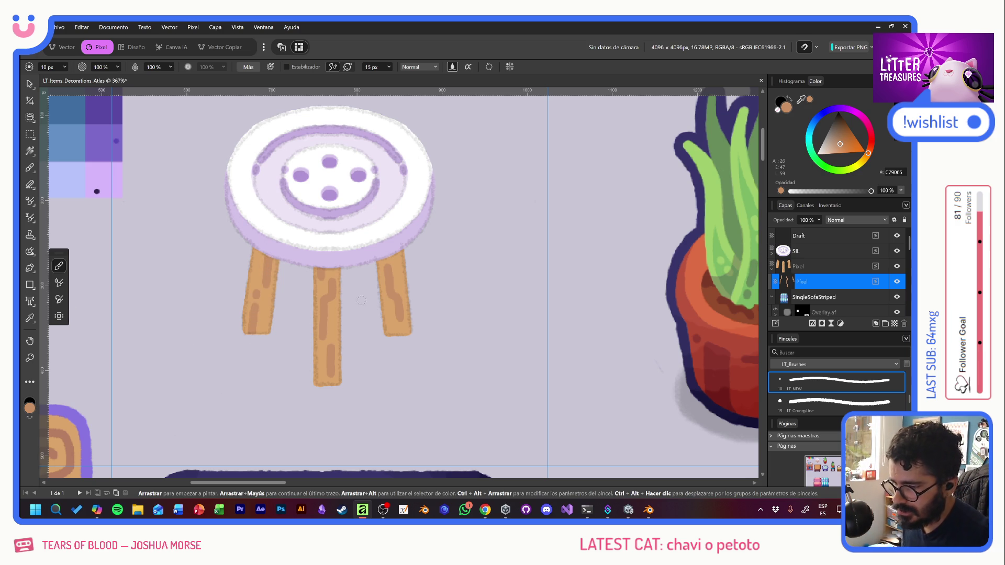
Step: Add a Multiply layer, eyedrop the seat-rim lilac and shade all three legs from foot to seat
click(897, 323)
alt+click(313, 260)
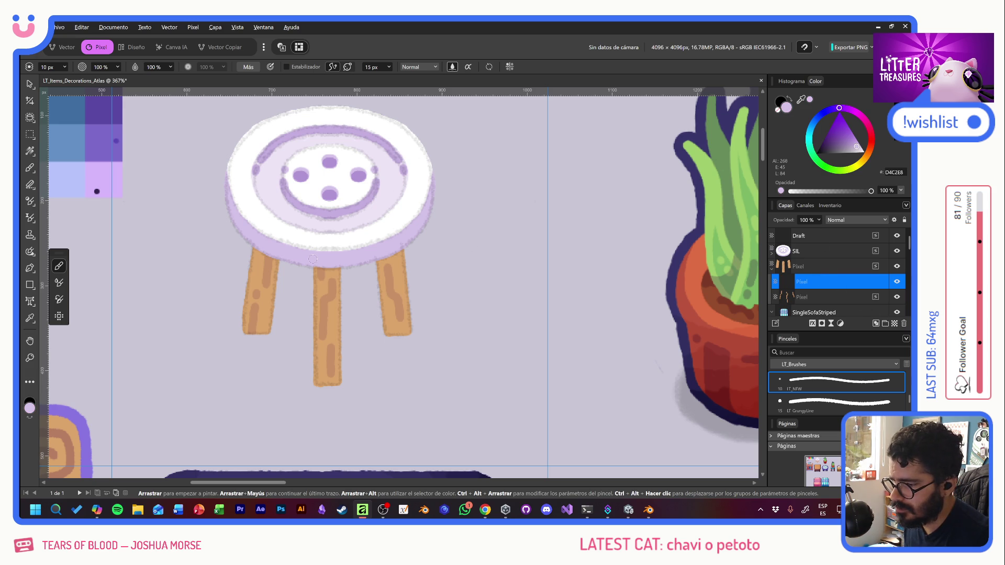
click(855, 220)
click(825, 265)
drag(318, 271, 334, 383)
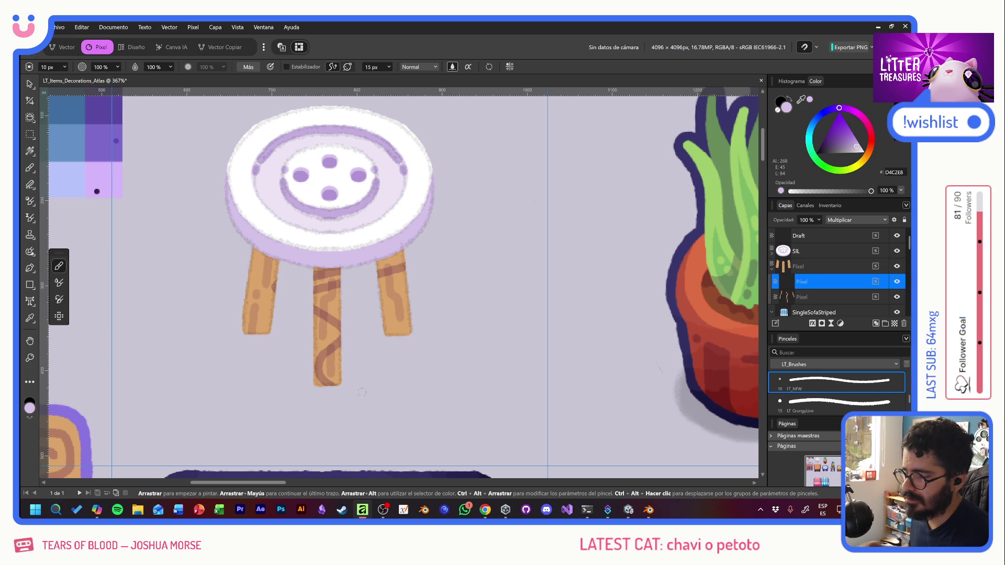
key(ctrl+z)
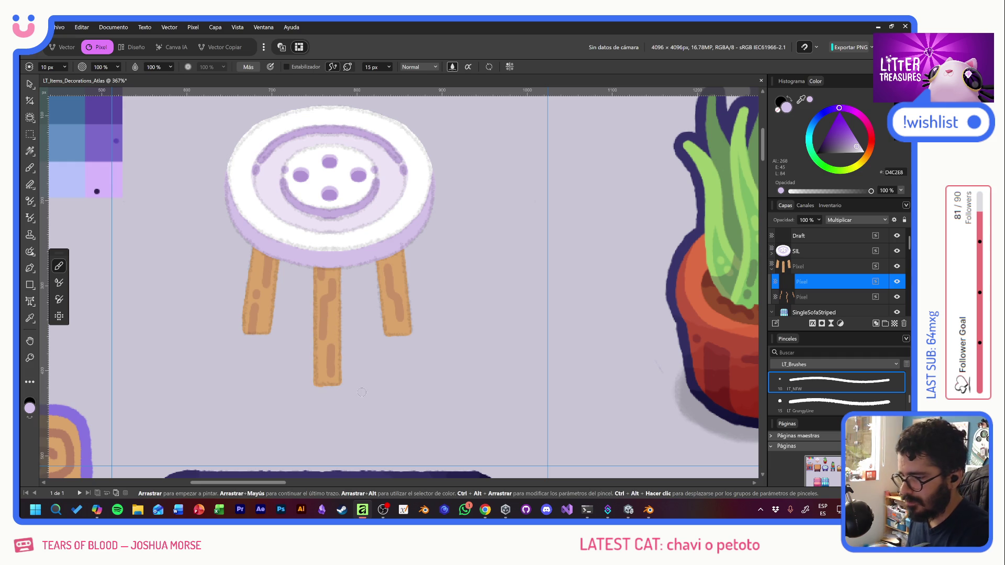
drag(250, 258, 248, 330)
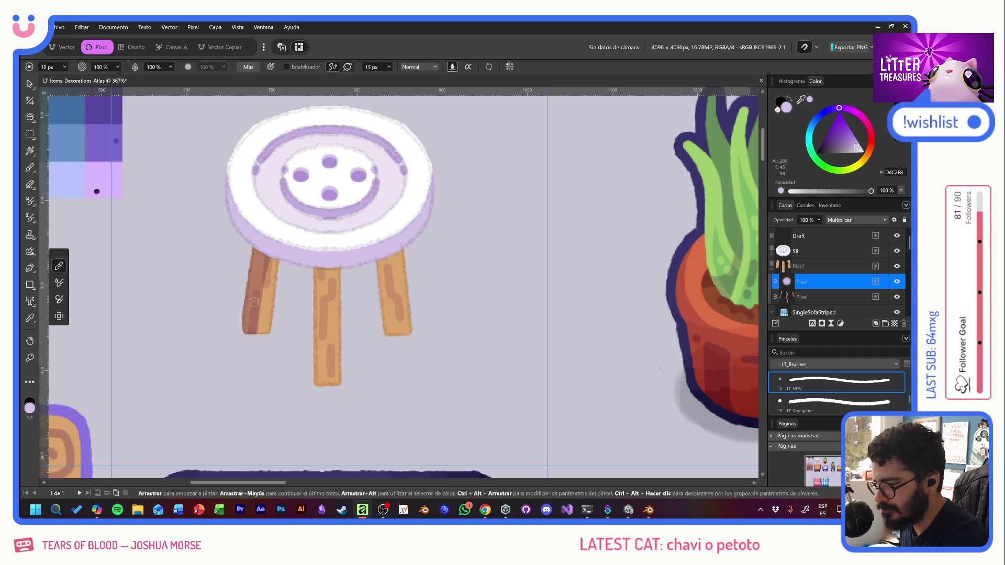
mouse_move(247, 320)
mouse_down()
mouse_move(255, 249)
mouse_move(248, 333)
mouse_up()
mouse_move(255, 253)
mouse_down()
mouse_move(260, 333)
mouse_move(270, 335)
mouse_up()
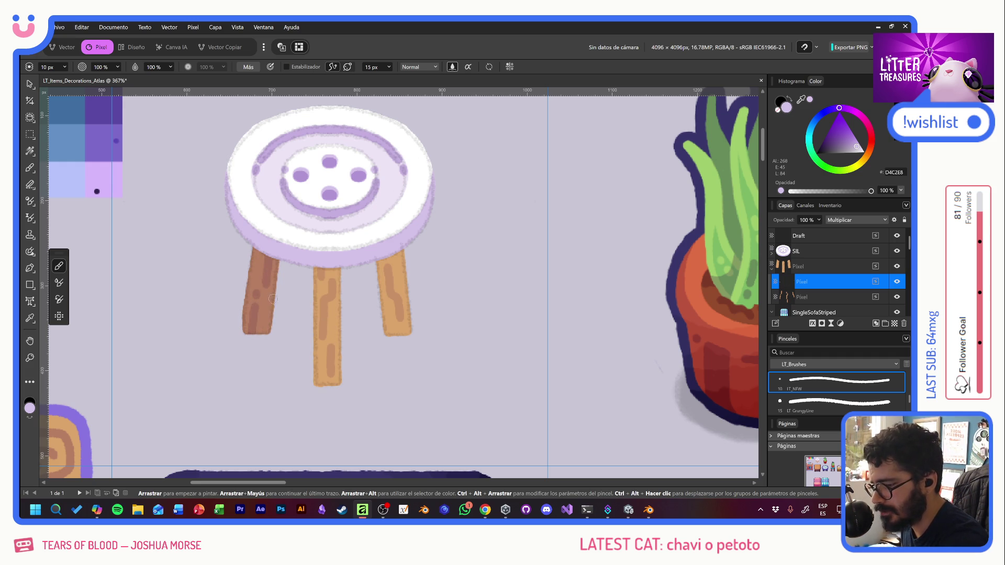
drag(331, 388, 341, 276)
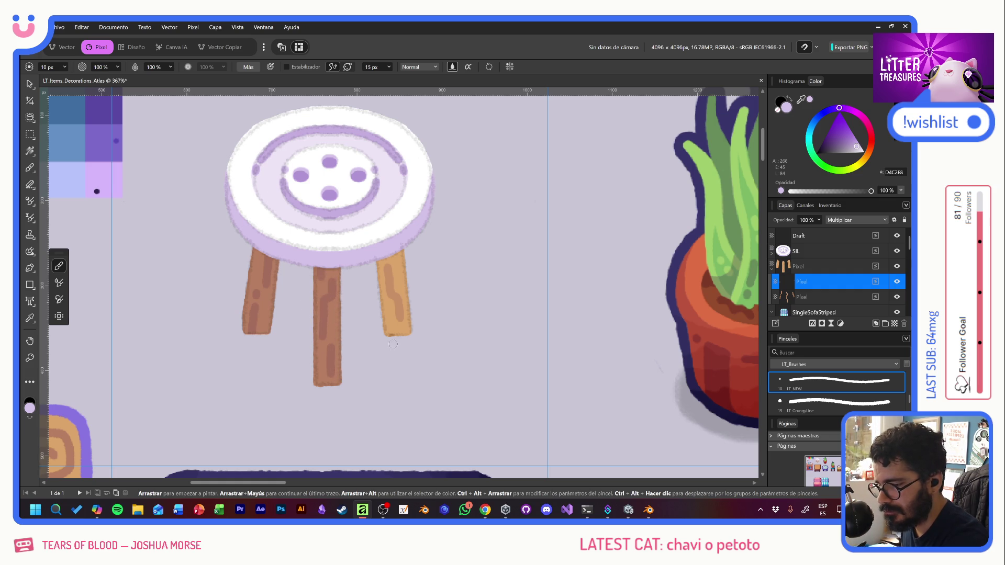
mouse_move(388, 334)
mouse_down()
mouse_move(390, 260)
mouse_move(408, 330)
mouse_move(406, 253)
mouse_up()
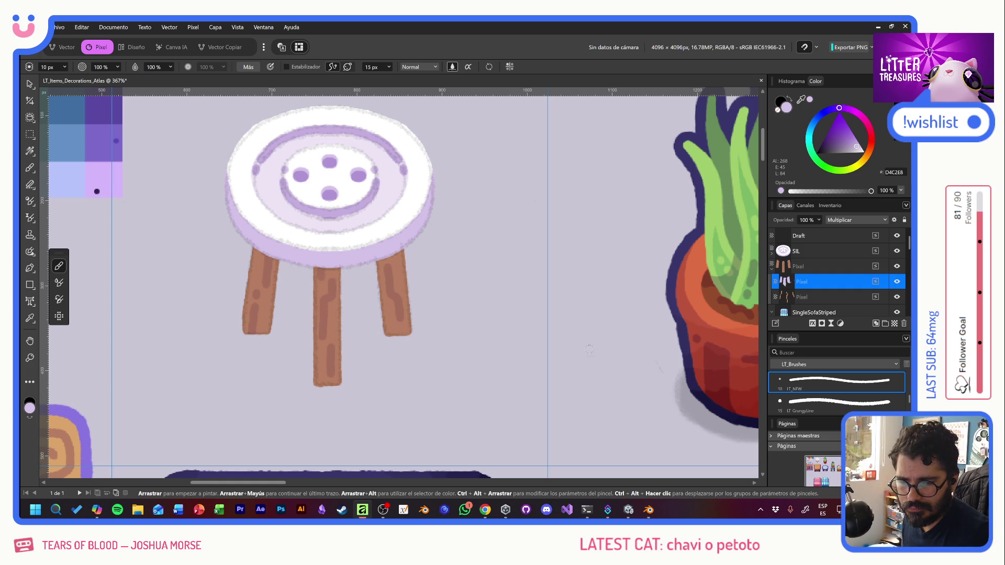
Step: On a second Multiply layer, darken the outer leg edges, a band across the middle leg and both leg tops
right_click(123, 340)
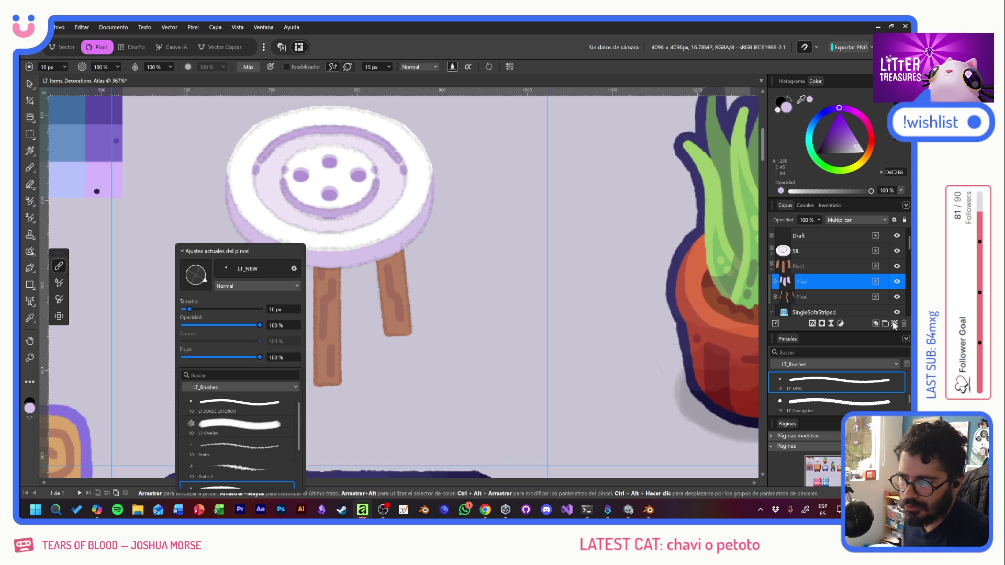
key(Escape)
click(894, 324)
click(856, 220)
click(856, 264)
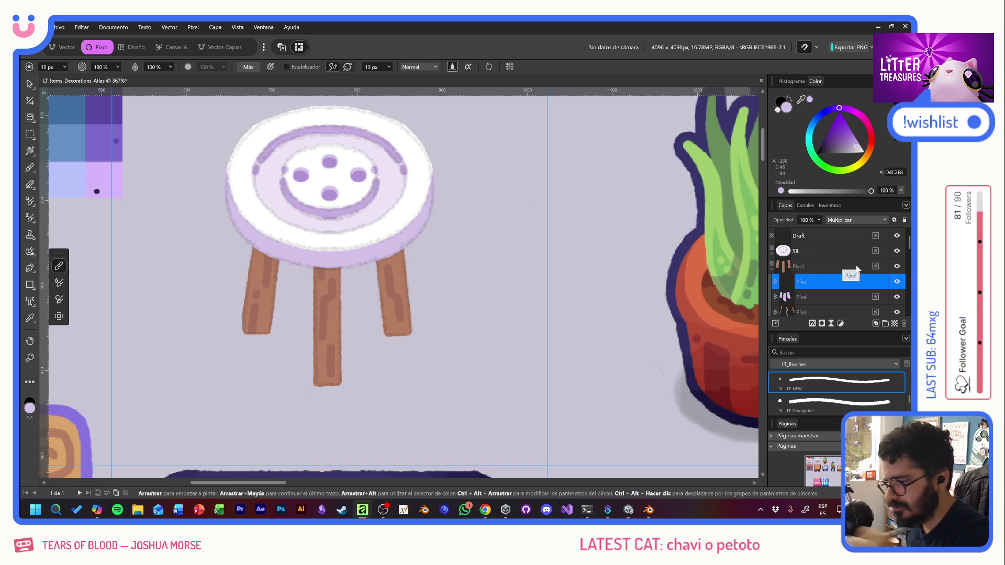
drag(245, 333, 252, 246)
drag(398, 250, 408, 327)
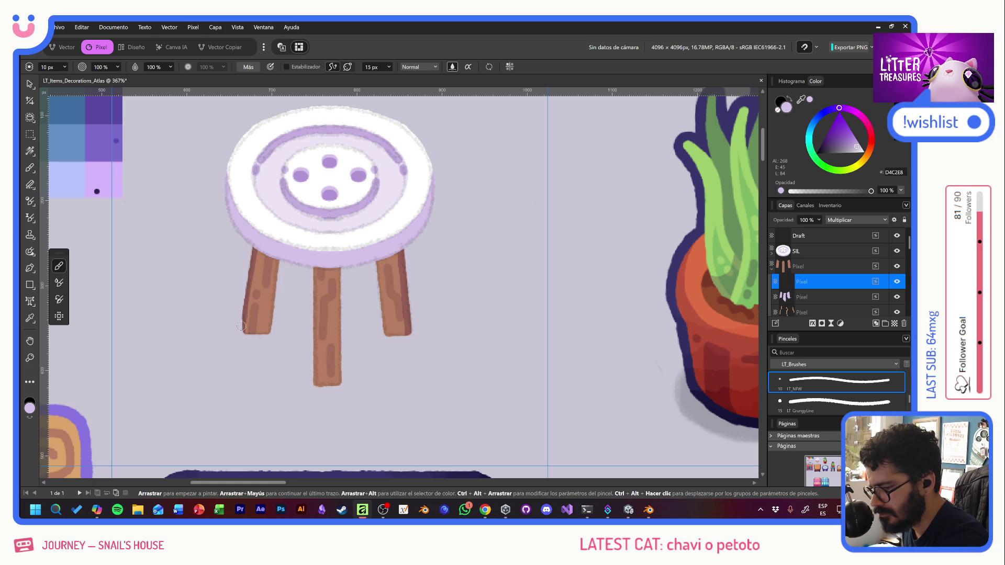
mouse_move(315, 290)
mouse_down()
mouse_move(339, 294)
mouse_move(340, 270)
mouse_up()
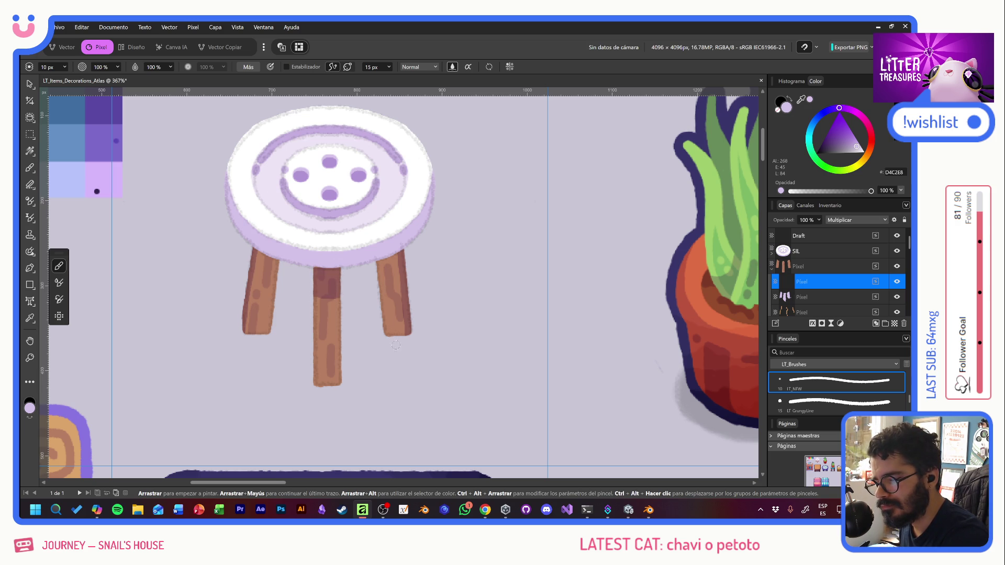
drag(384, 266, 398, 256)
drag(259, 265, 268, 262)
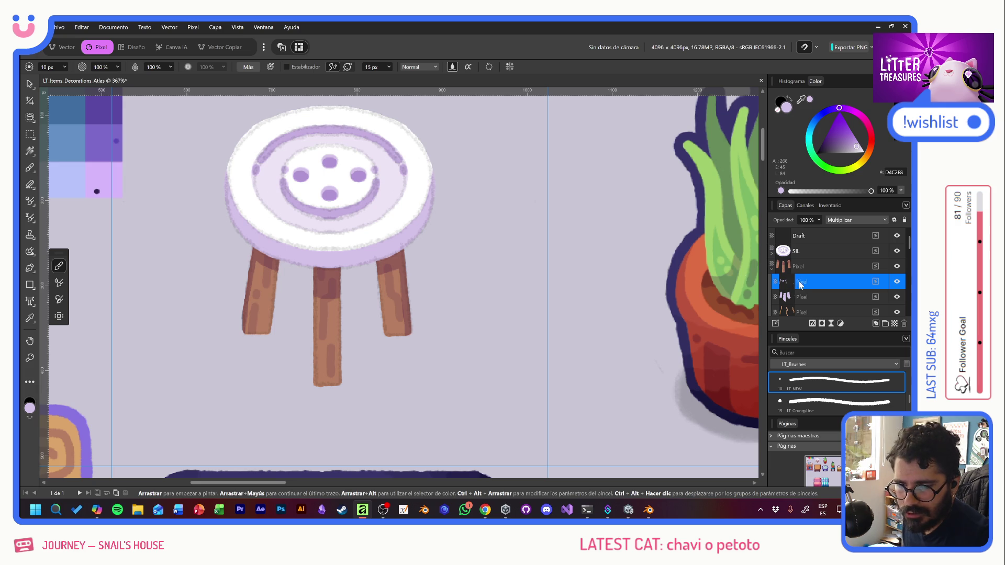
Step: Collapse the legs group, add a pixel layer above SIL and eyedrop the peach swatch for the thread
click(772, 270)
click(823, 249)
click(894, 324)
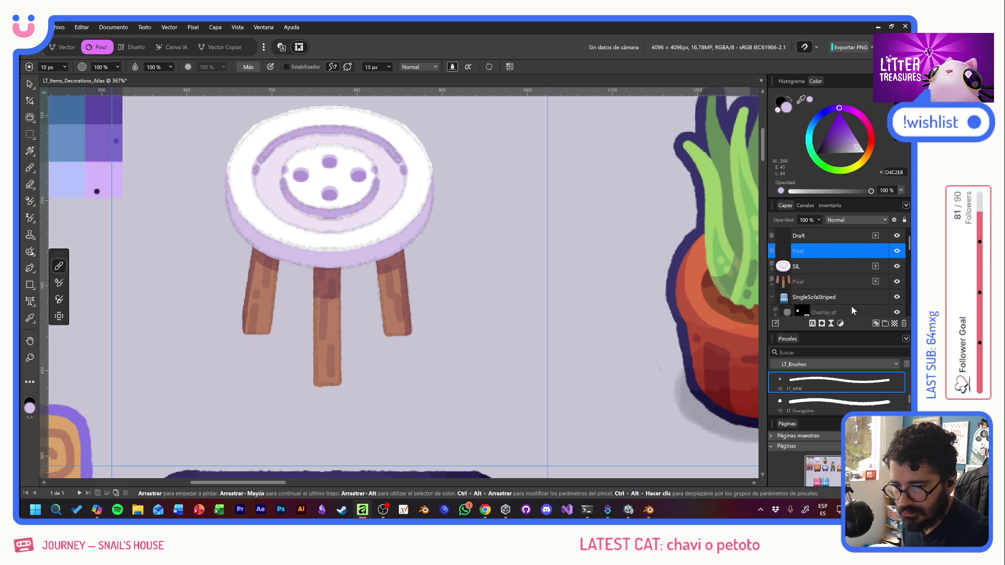
ctrl+scroll(329, 290, down, 3)
drag(303, 337, 492, 353)
alt+click(257, 230)
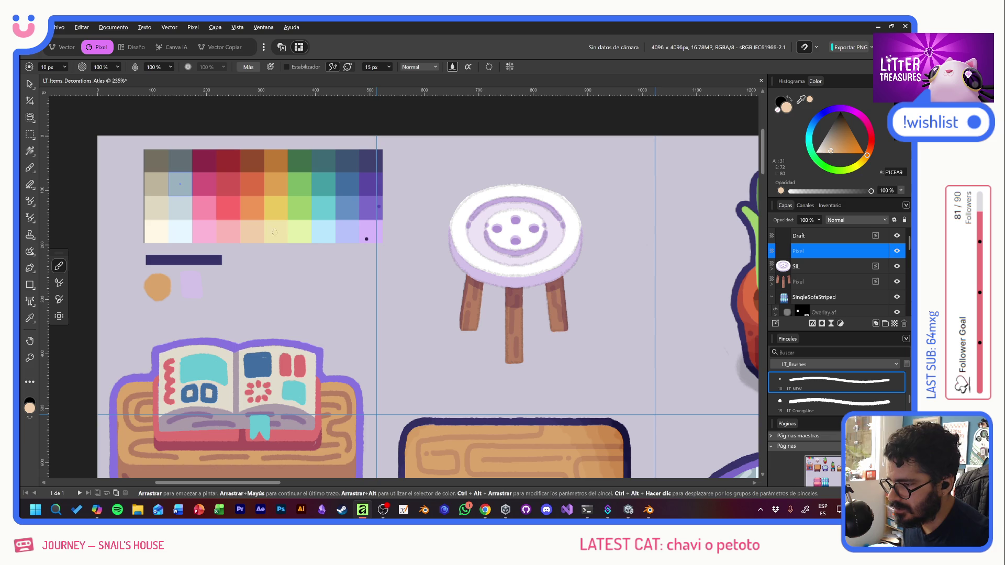
ctrl+scroll(577, 245, up, 2)
ctrl+scroll(526, 243, up, 1)
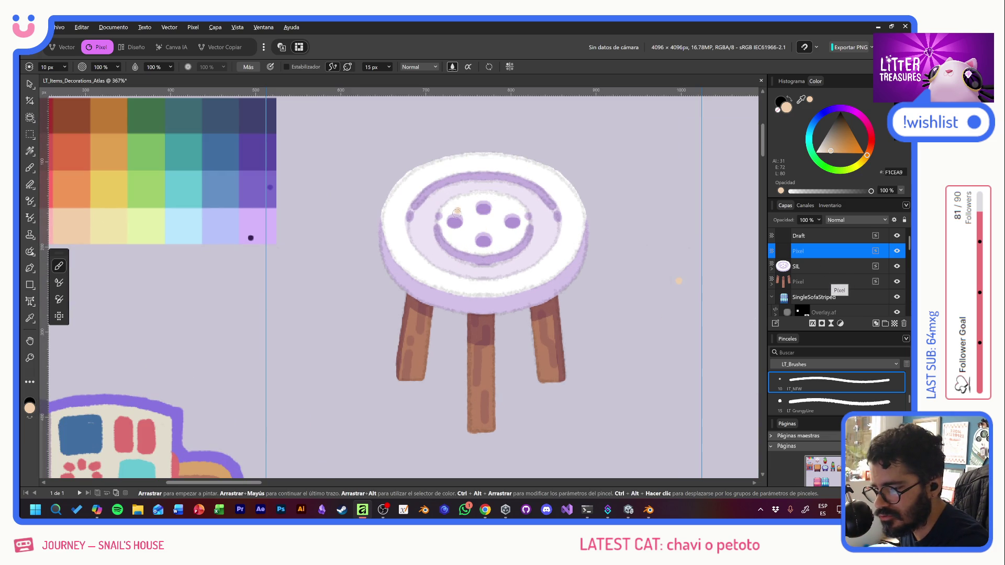
Step: Rough in peach thread strokes between the button holes, undoing the misplaced attempts
drag(453, 223, 472, 207)
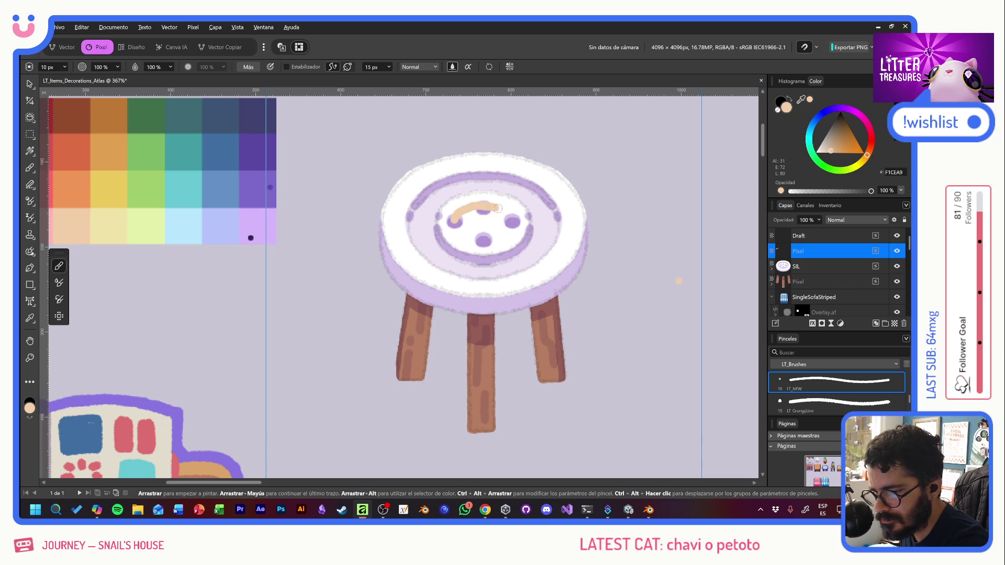
key(ctrl+z)
click(454, 223)
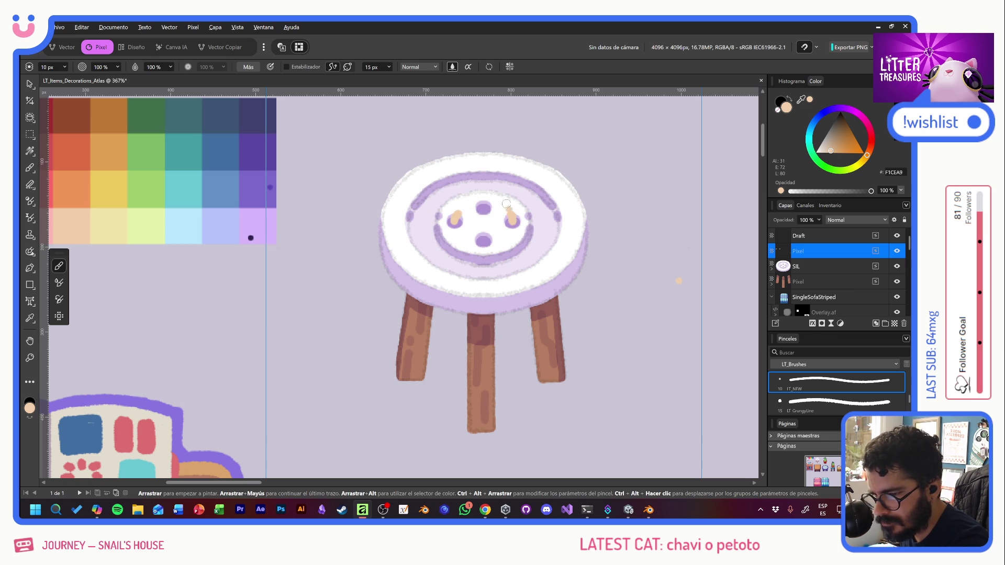
drag(464, 215, 504, 216)
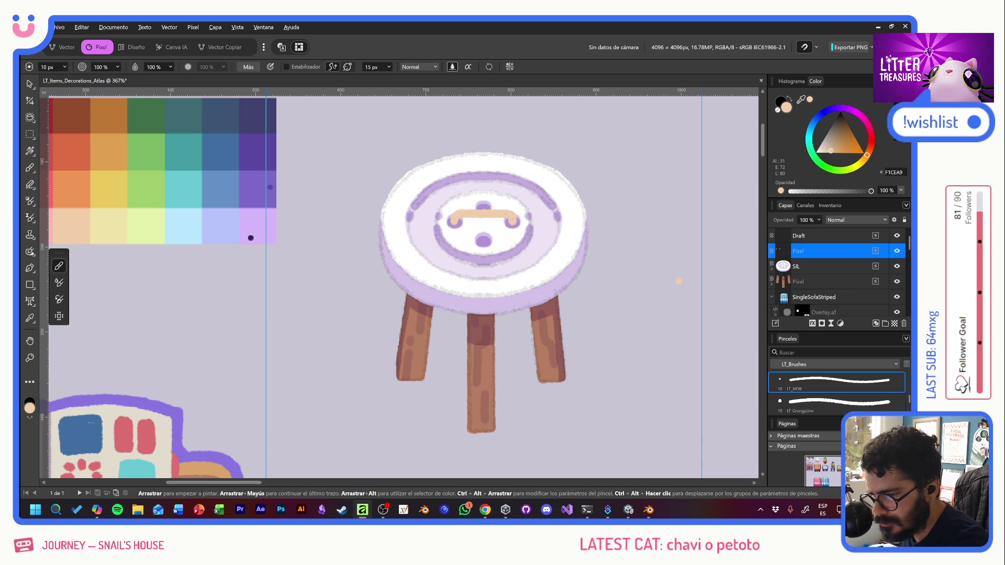
click(482, 206)
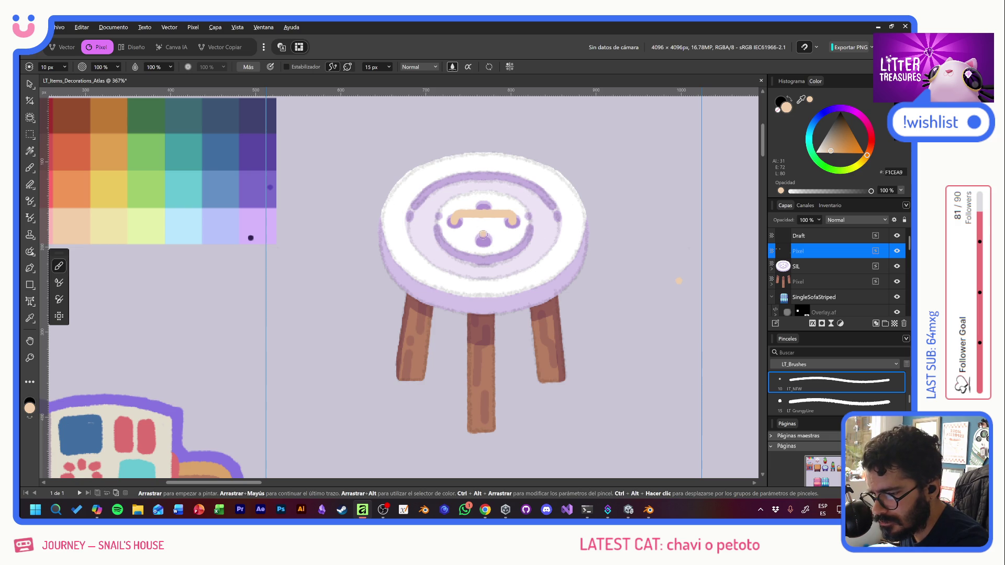
drag(483, 241, 483, 216)
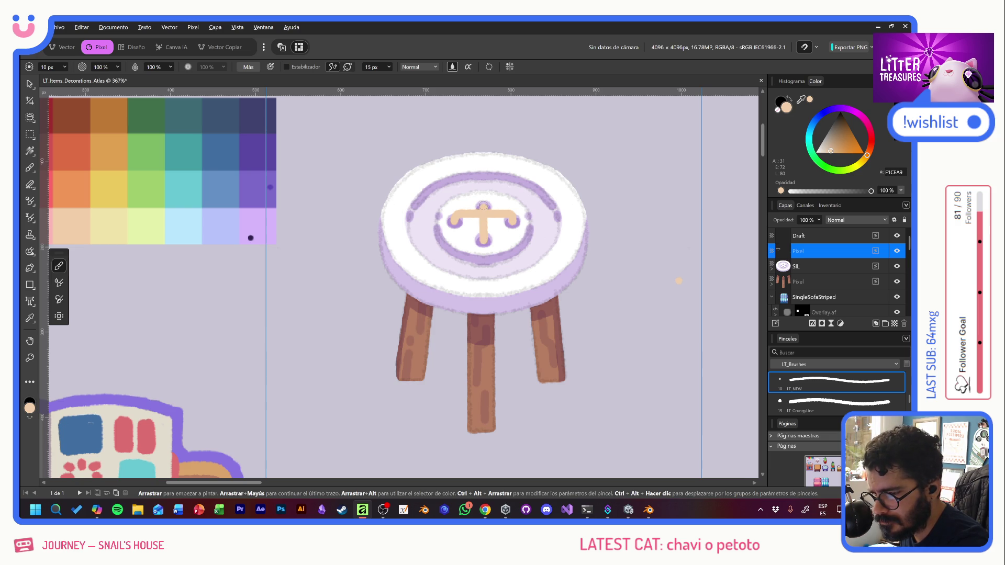
key(ctrl+z)
key(ctrl+z)
key(ctrl+z)
key(ctrl+z)
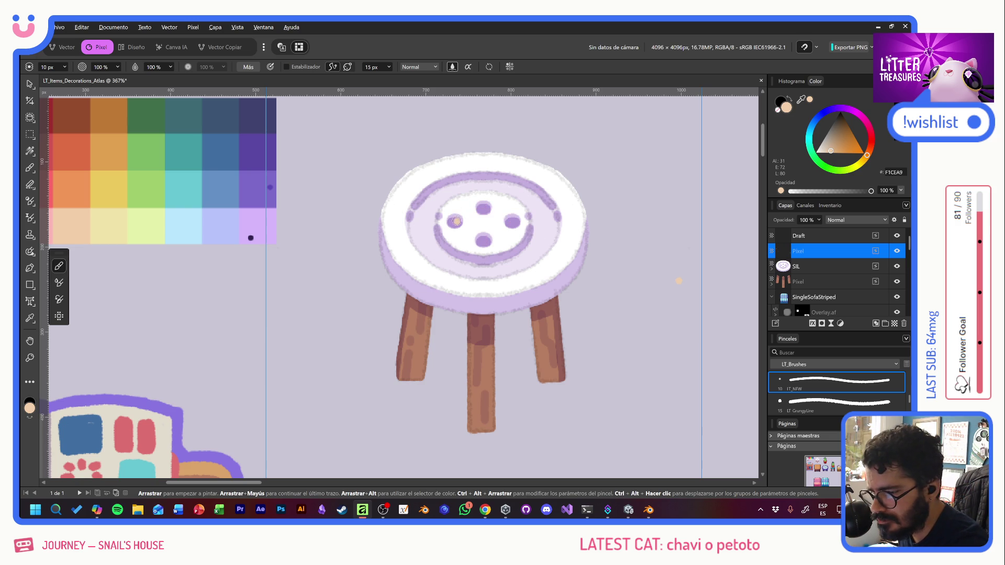
Step: Paint the peach cross through the four holes and cover each hole end with peach
drag(453, 223, 513, 220)
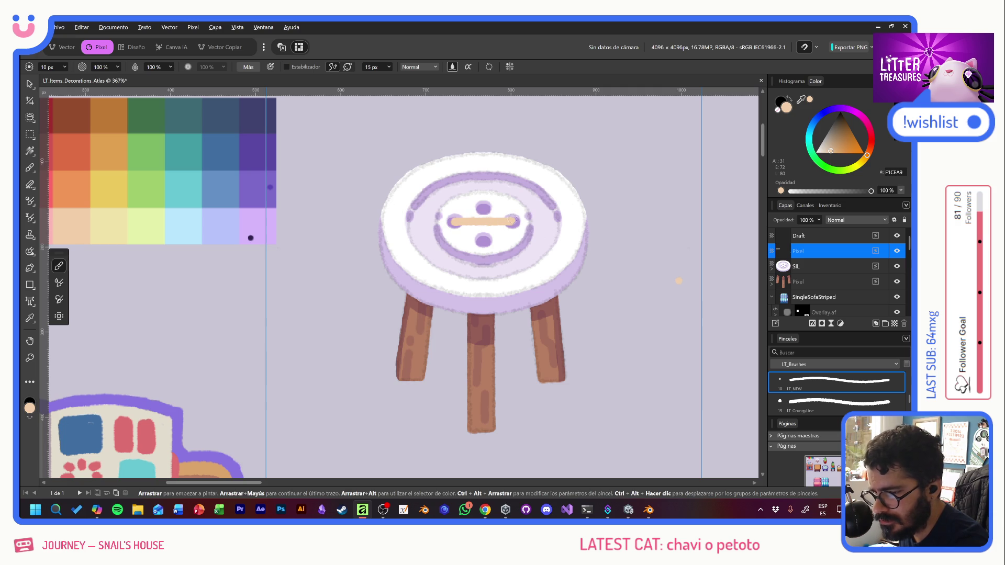
click(483, 209)
drag(483, 214, 483, 238)
click(453, 222)
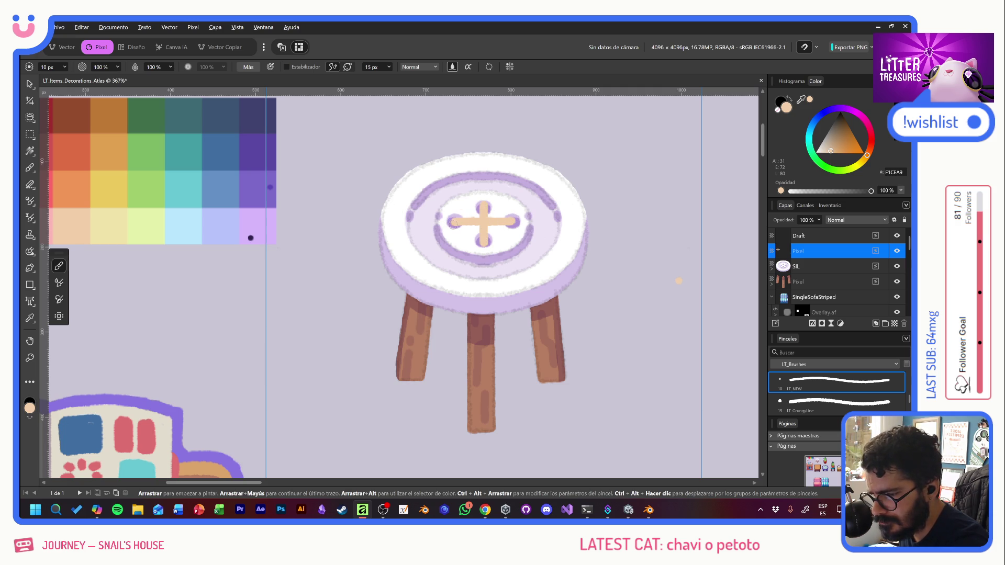
click(514, 224)
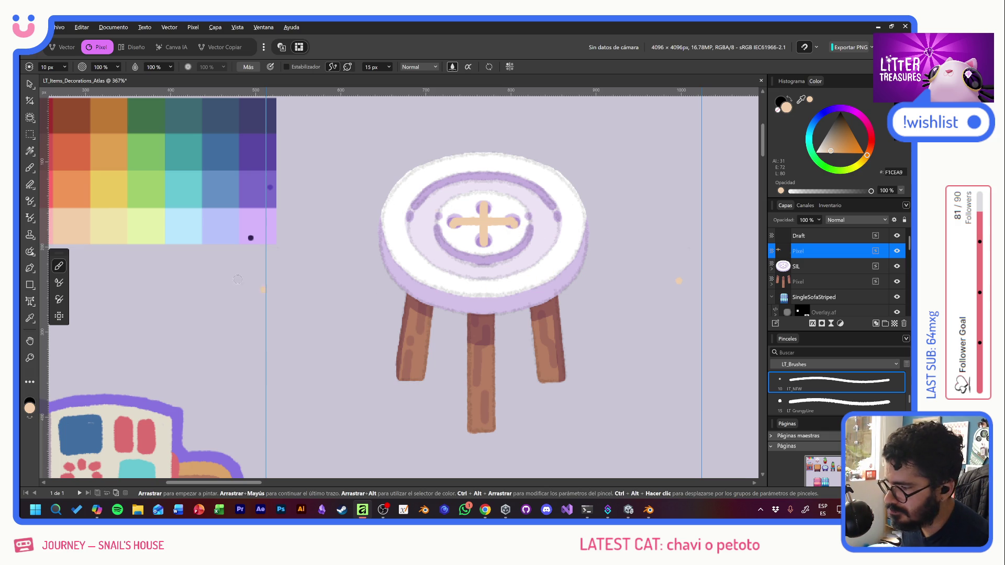
Step: Switch to orange and add accents on the cross centre, top and right arm
alt+click(89, 193)
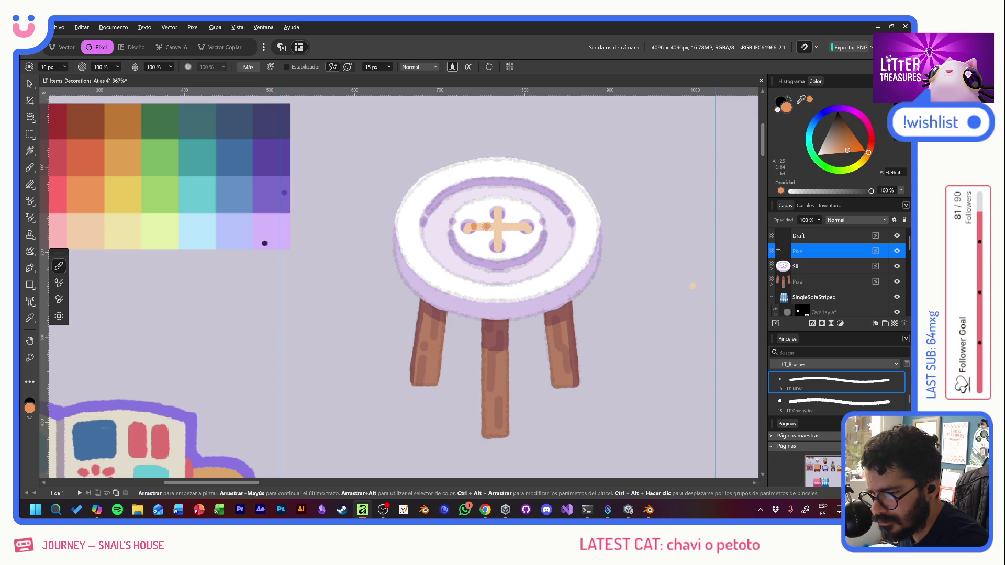
key(ctrl+z)
key(ctrl+z)
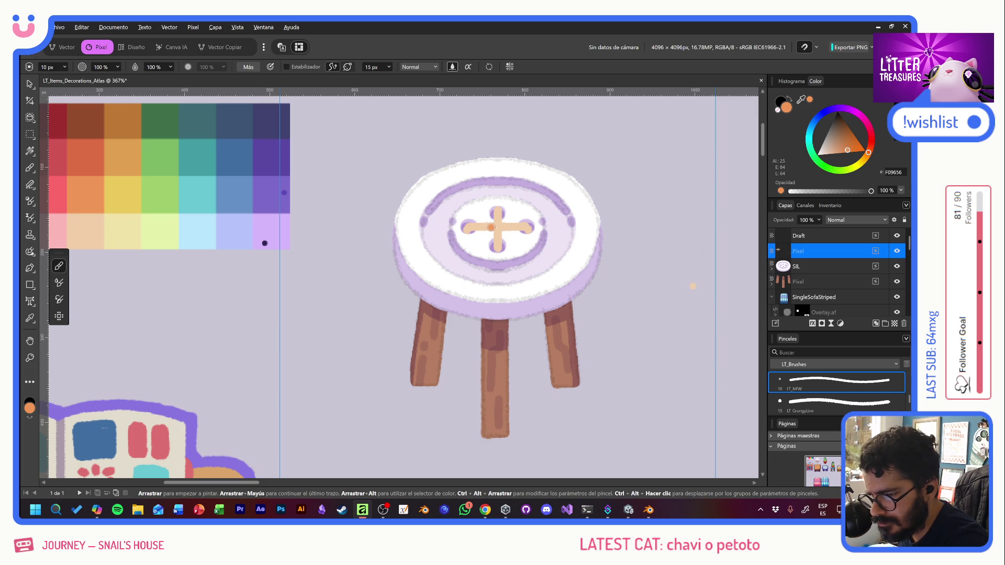
drag(491, 227, 498, 219)
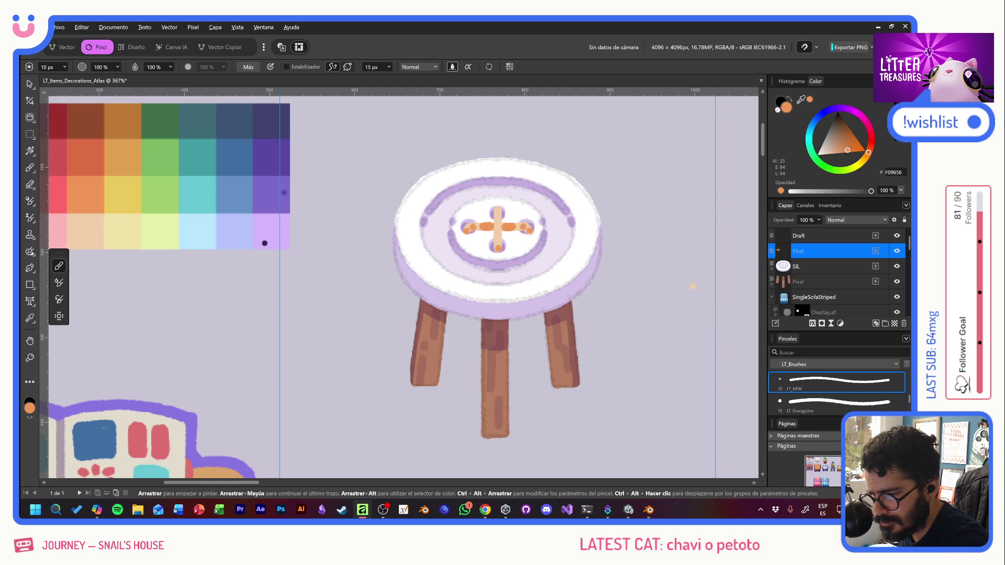
drag(531, 233, 534, 223)
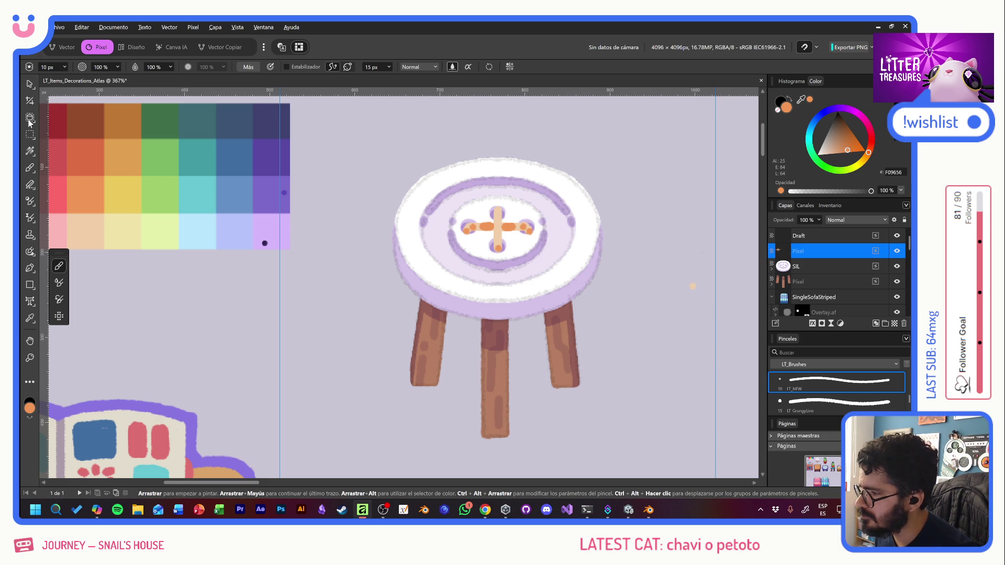
Step: Marquee-select the stray orange dot beside the stool and delete it
key(m)
drag(662, 250, 702, 312)
key(Delete)
click(824, 236)
click(822, 251)
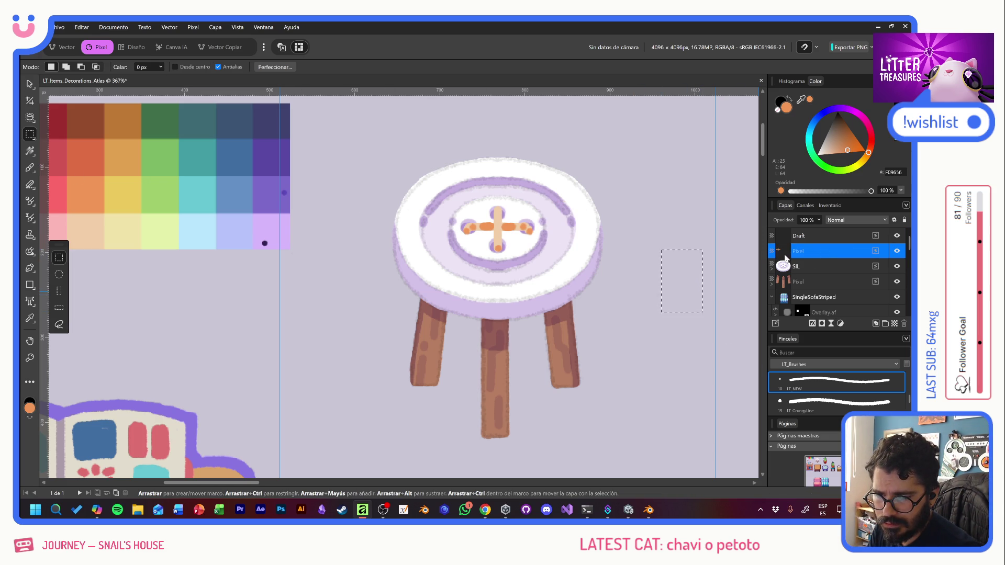
Step: Move the stool's colour Pixel layer below the icon layer and rename it 'Color'
click(30, 84)
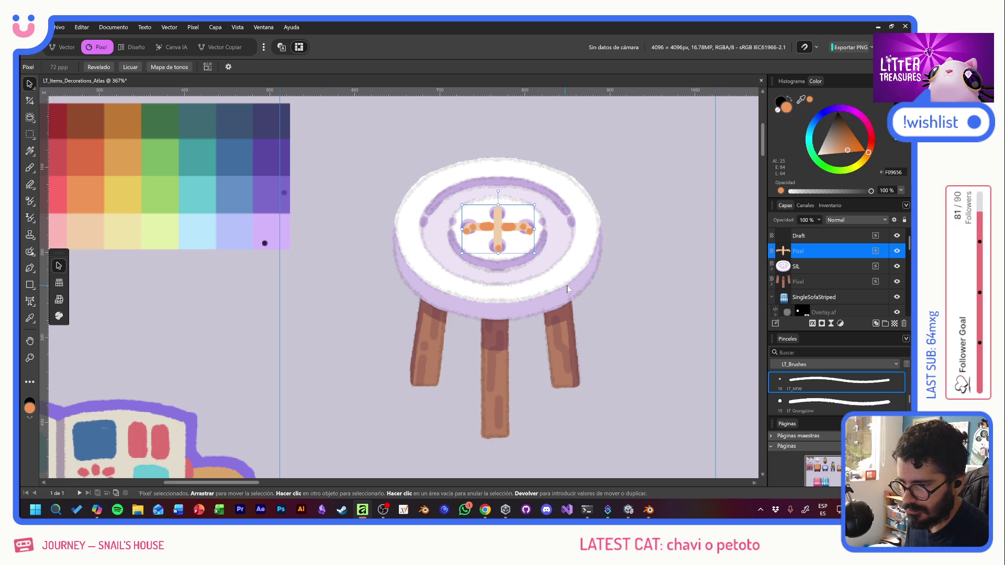
click(661, 283)
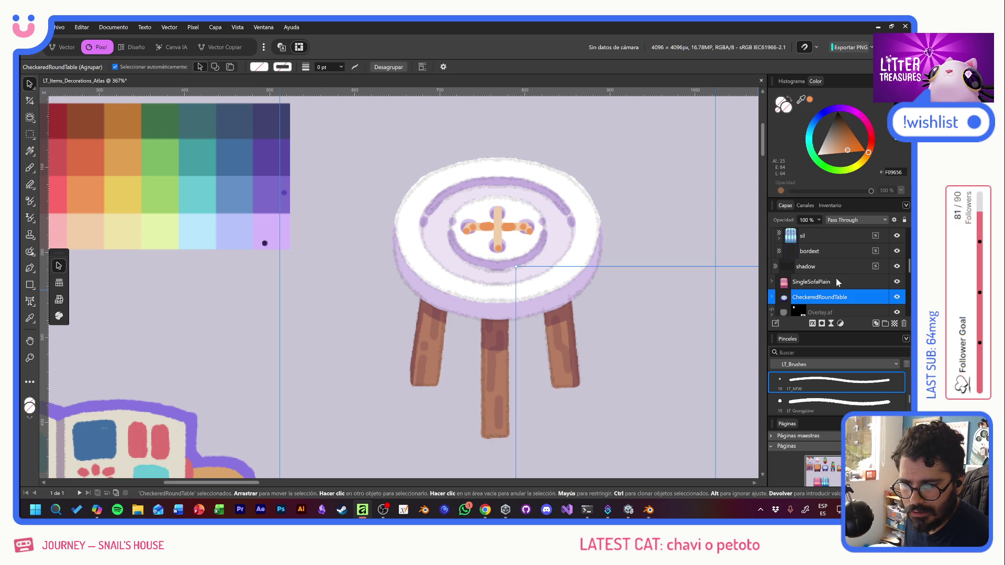
click(834, 266)
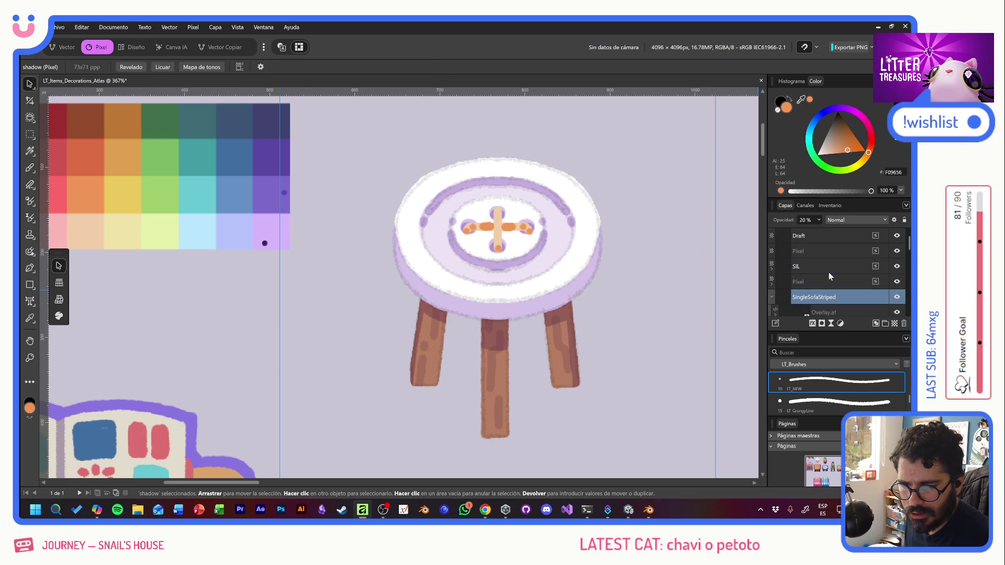
click(799, 266)
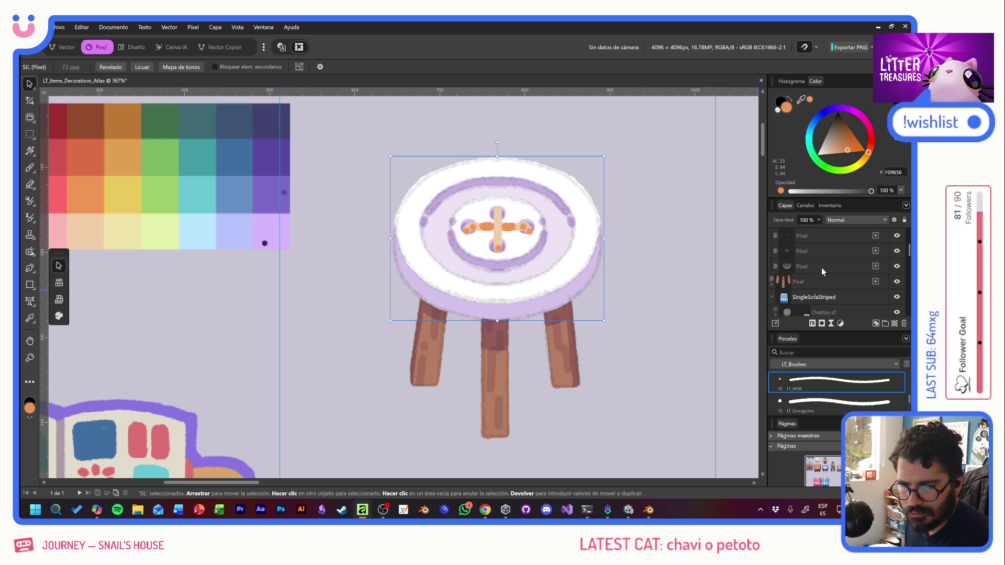
click(804, 266)
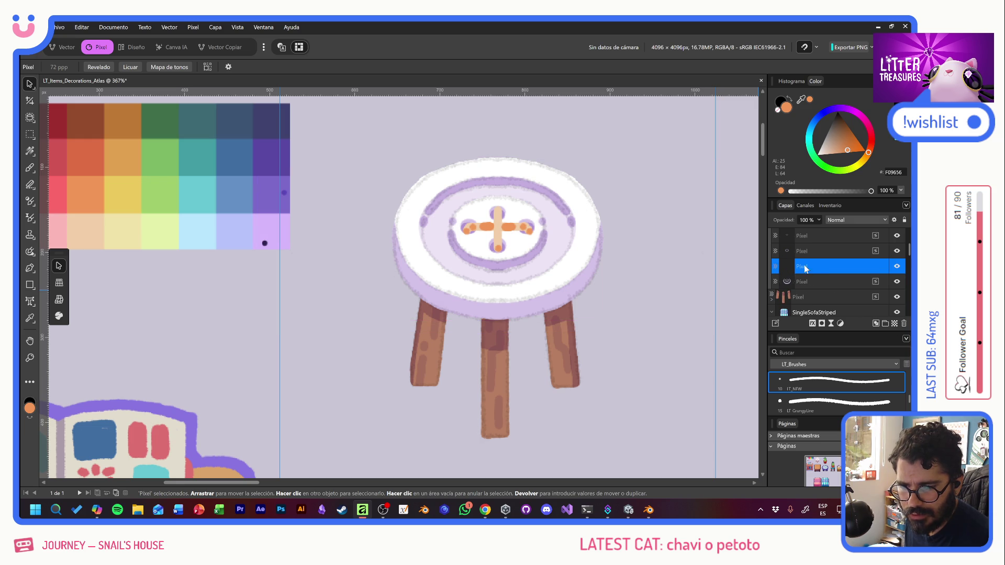
drag(804, 265, 803, 284)
double_click(803, 284)
text(Color)
key(Return)
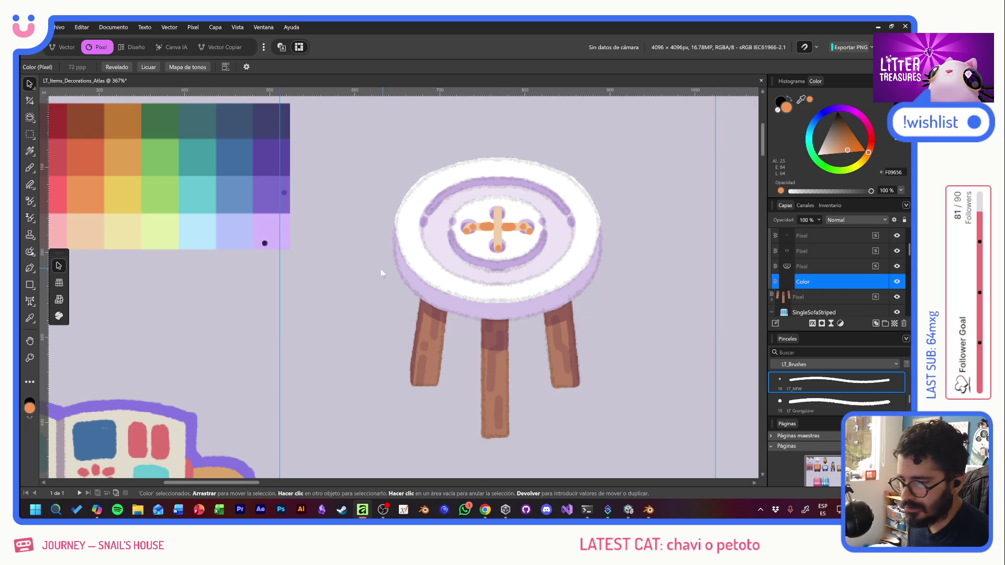
click(30, 168)
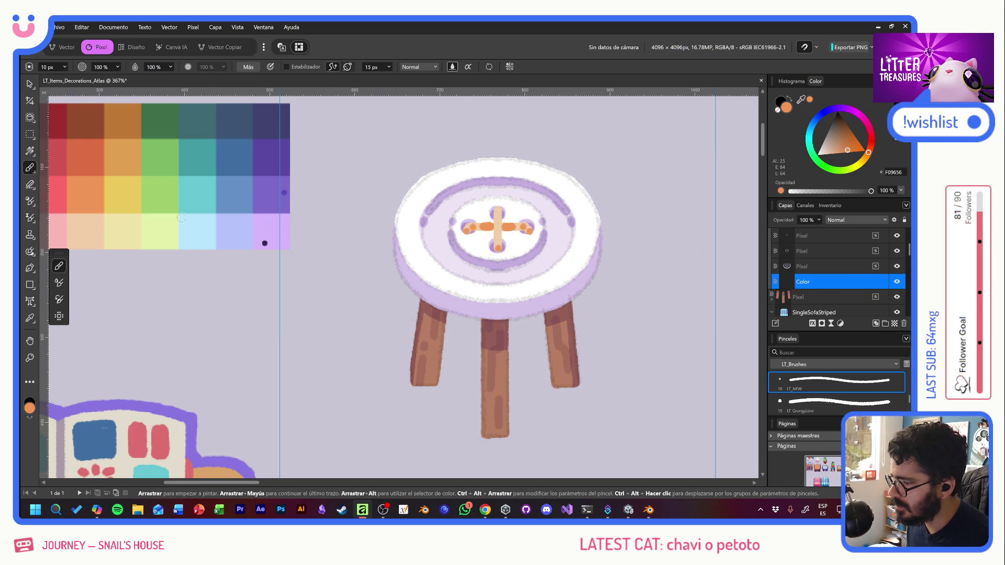
ctrl+scroll(386, 247, down, 5)
ctrl+scroll(387, 246, down, 3)
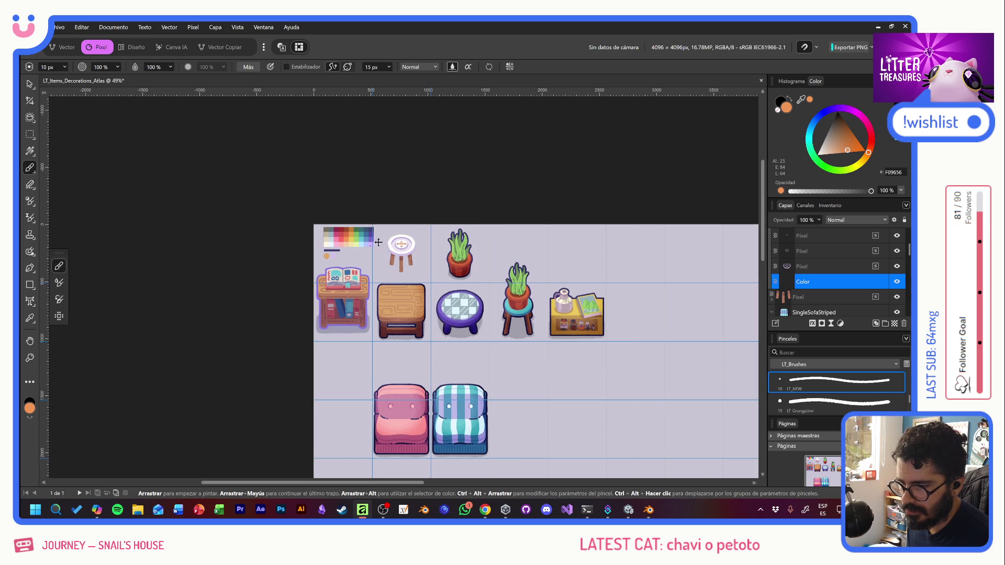
ctrl+scroll(383, 245, up, 2)
ctrl+scroll(383, 245, up, 3)
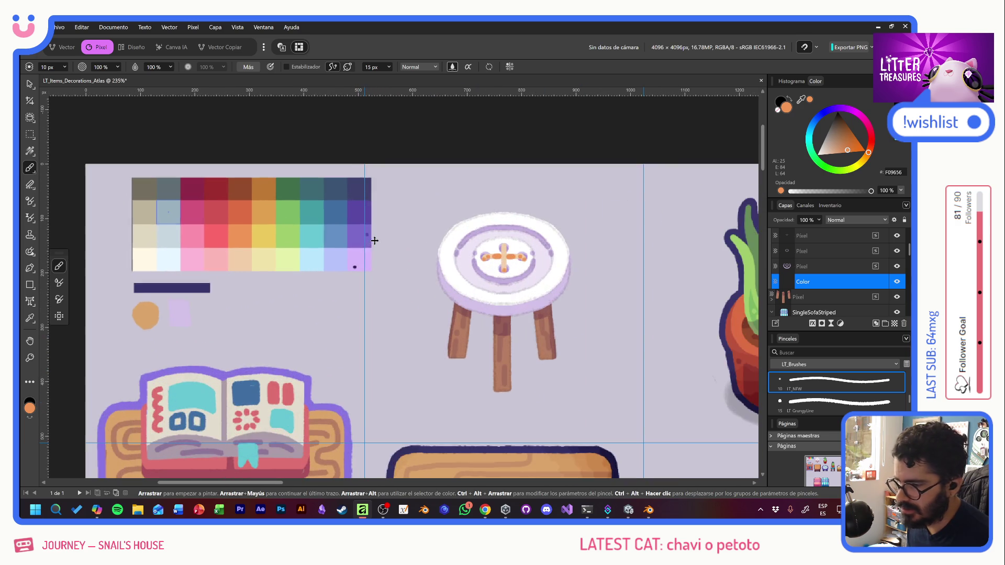
Step: Fill the Color layer's seat with the green palette swatch and hide the Draft layer
alt+click(286, 236)
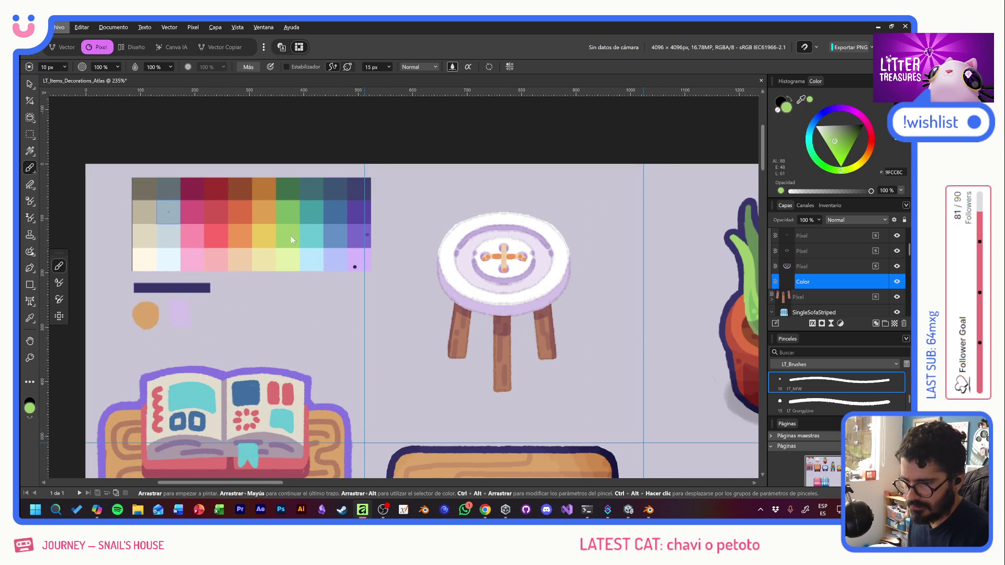
key(alt+BackSpace)
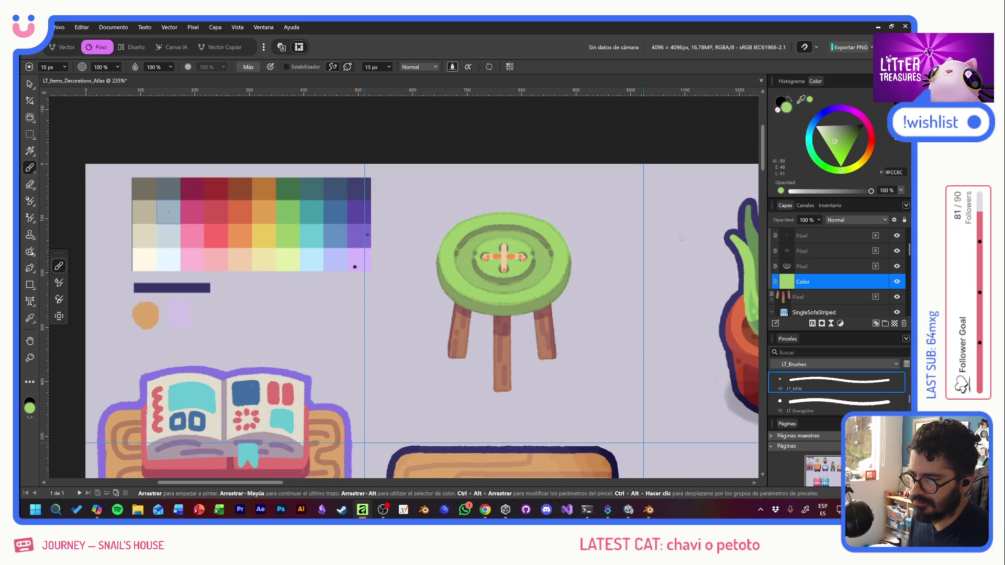
scroll(834, 260, up, 3)
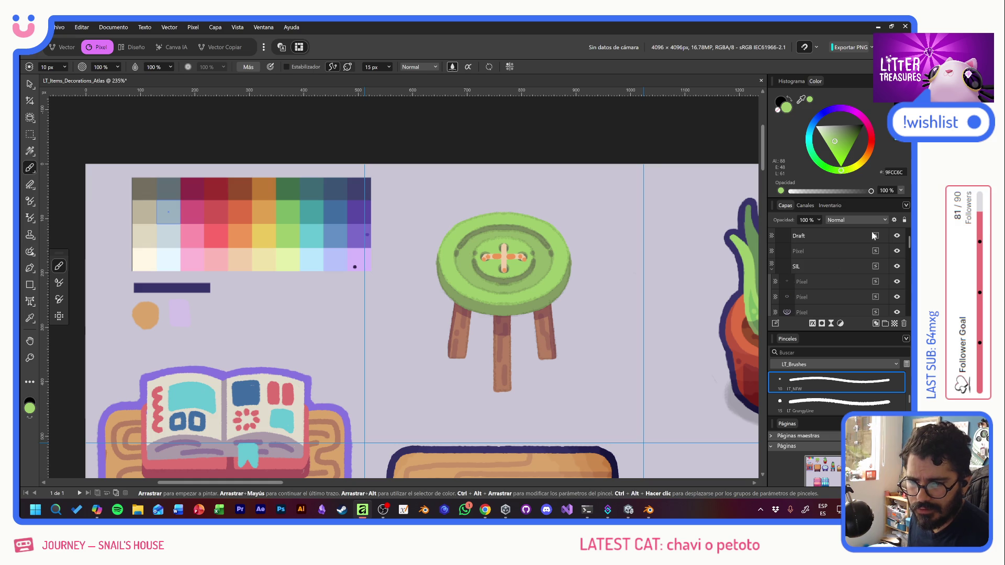
click(896, 237)
scroll(515, 295, right, 3)
scroll(515, 295, down, 1)
ctrl+scroll(528, 285, down, 5)
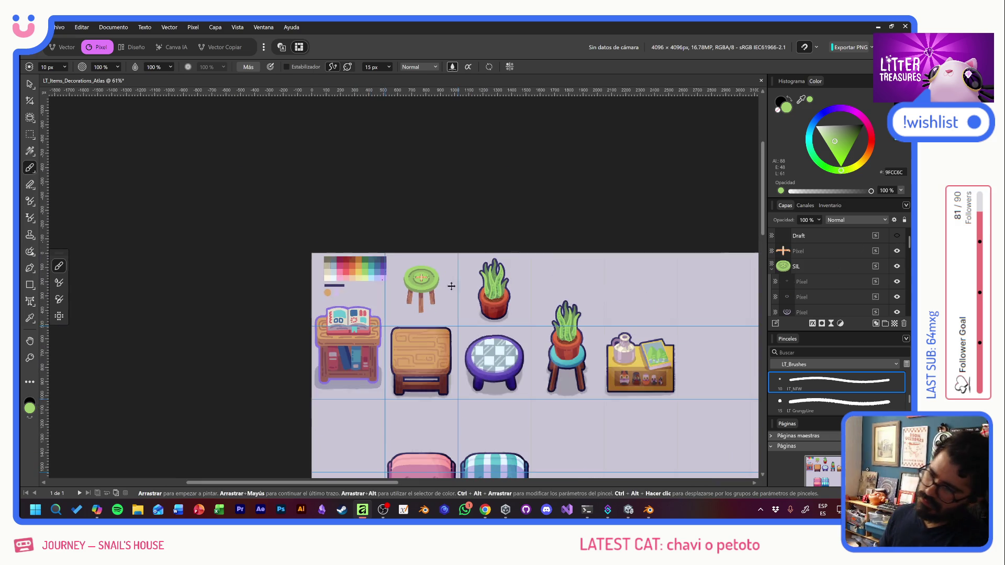
ctrl+scroll(441, 306, up, 4)
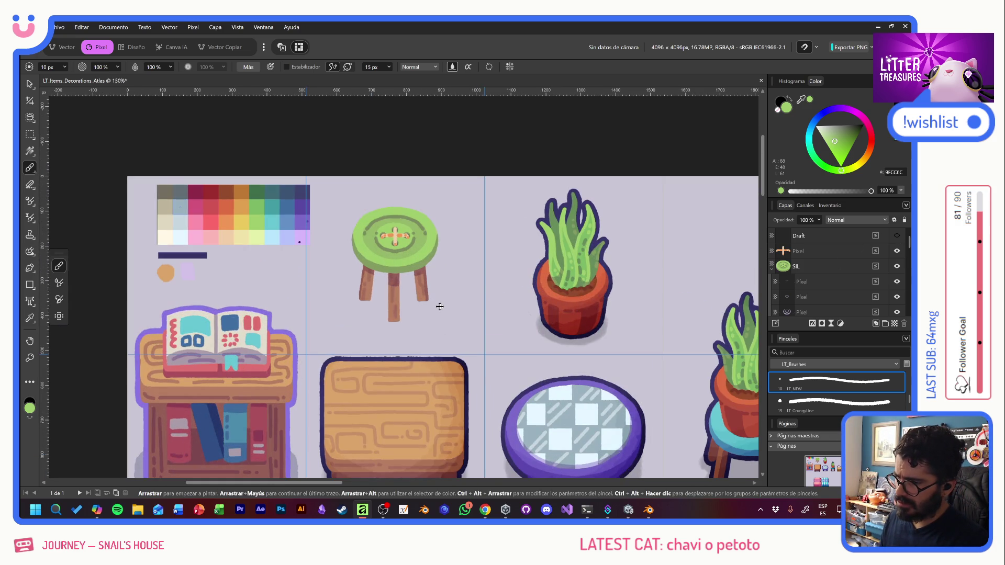
ctrl+scroll(440, 306, down, 4)
ctrl+scroll(431, 295, up, 2)
ctrl+scroll(431, 296, up, 3)
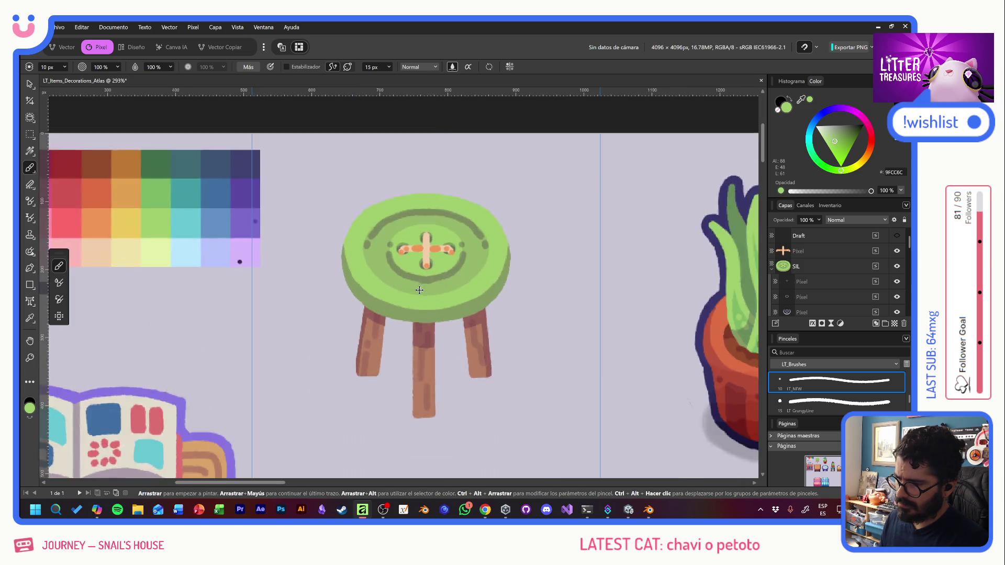